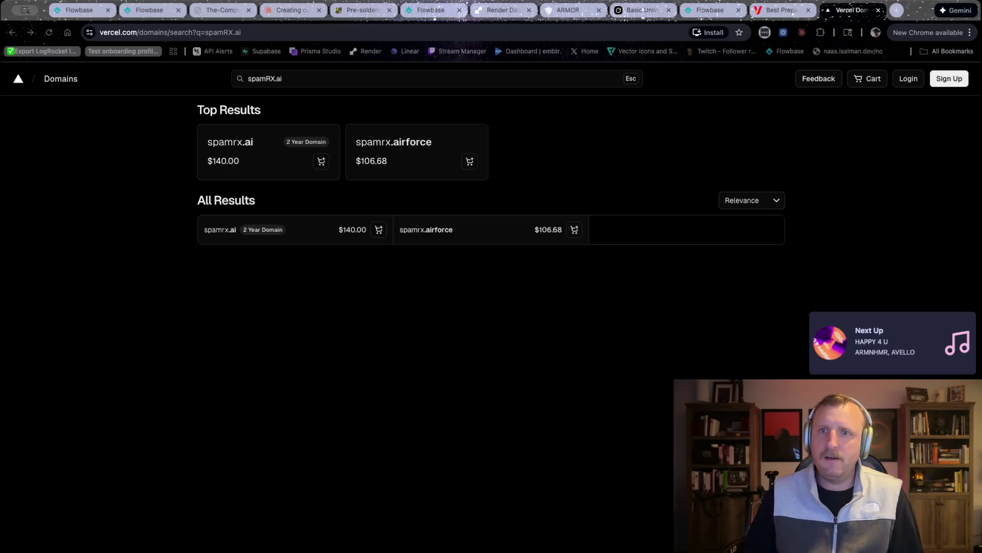
# Step: Revise the Vercel domain search to spamRxs and back to spamRx, then start a 'medicine rx' search in a new tab
pyautogui.click(274, 78)
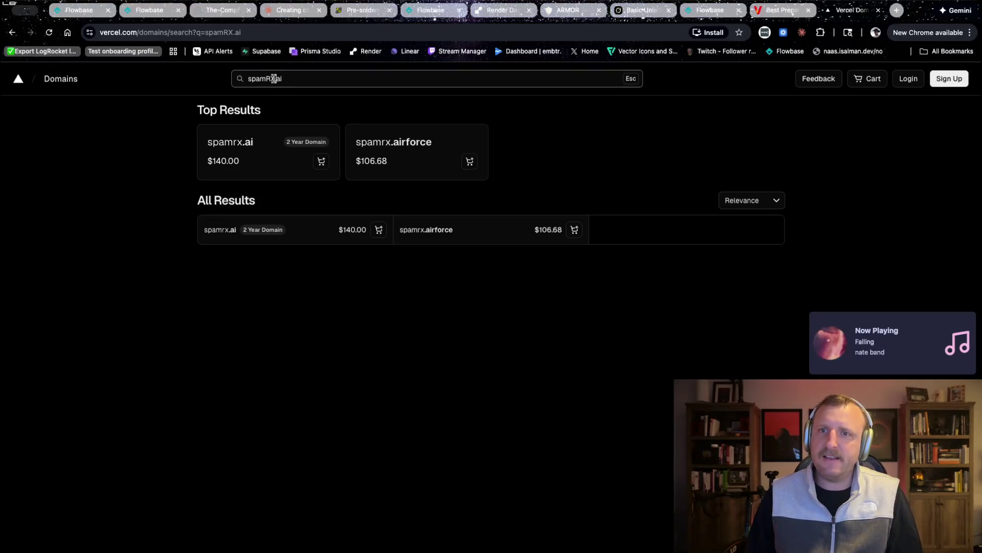
pyautogui.press('BackSpace')
pyautogui.write('xs')
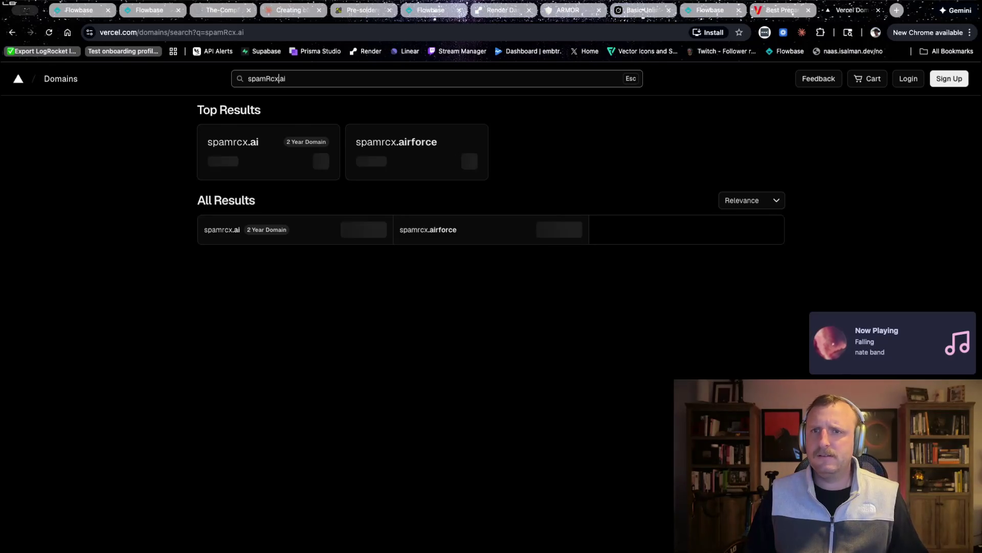
pyautogui.press('BackSpace')
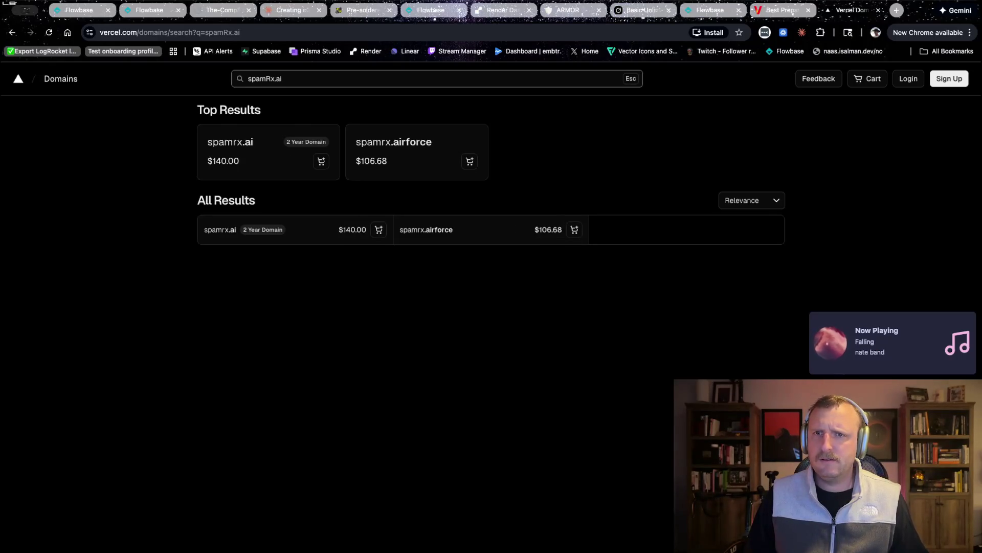
pyautogui.hotkey('ctrl', 't')
pyautogui.write('medic')
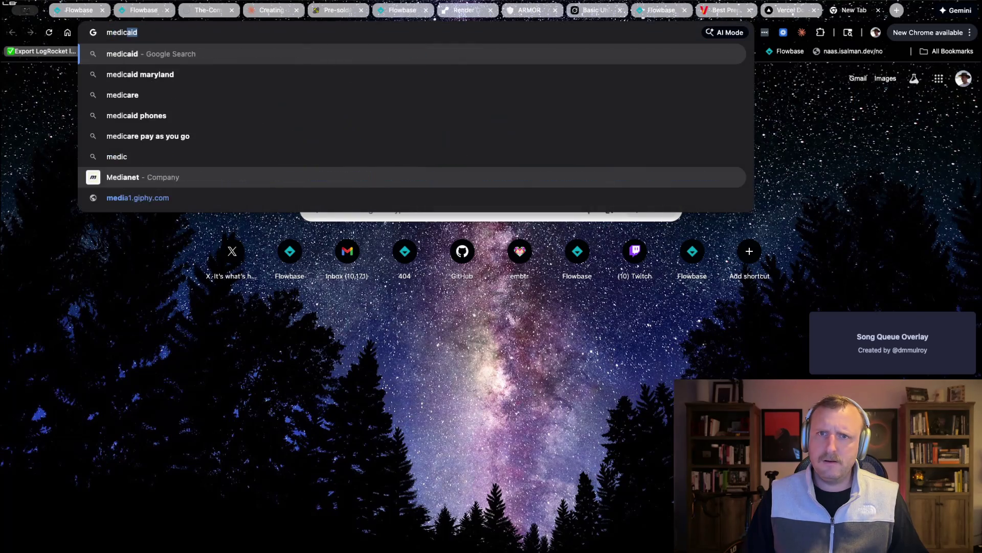
pyautogui.write('ine rx')
# Step: Run the 'medicine rx' Google search, review the results, and close that tab
pyautogui.press('Return')
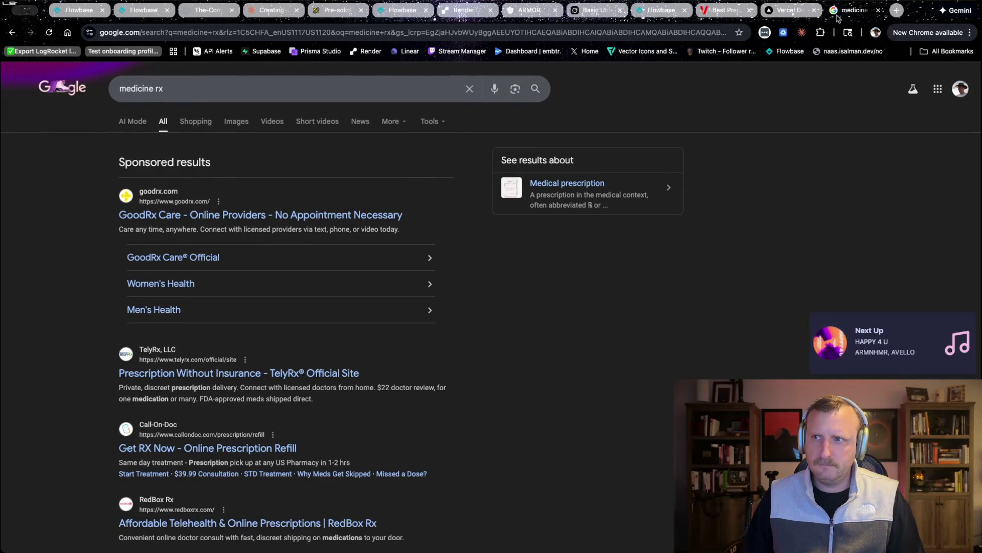
pyautogui.press('super+w')
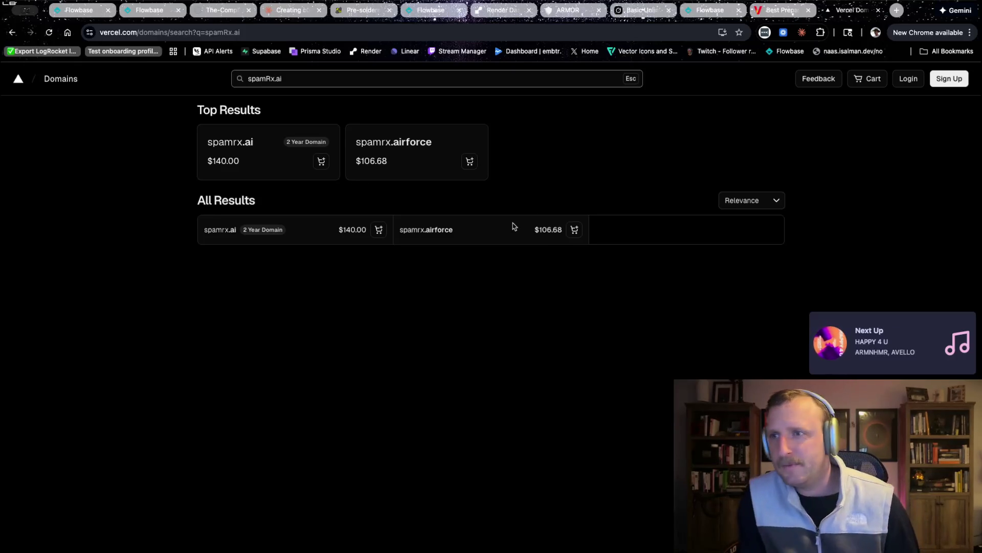
pyautogui.click(676, 32)
# Step: Return to Flowbase and review the My Day dashboard
pyautogui.click(687, 14)
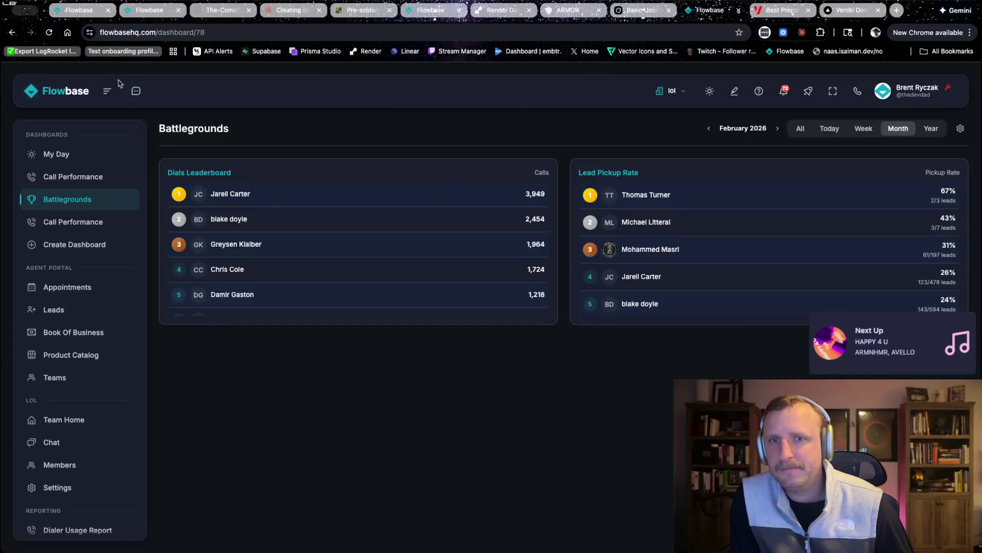
pyautogui.click(82, 89)
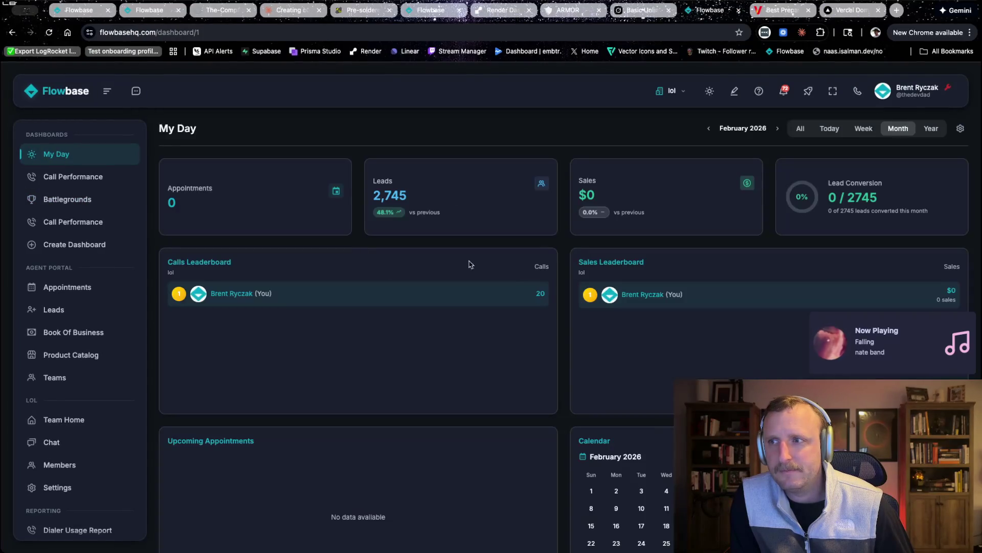
pyautogui.scroll(-2, 157, 270)
pyautogui.scroll(-3, 156, 271)
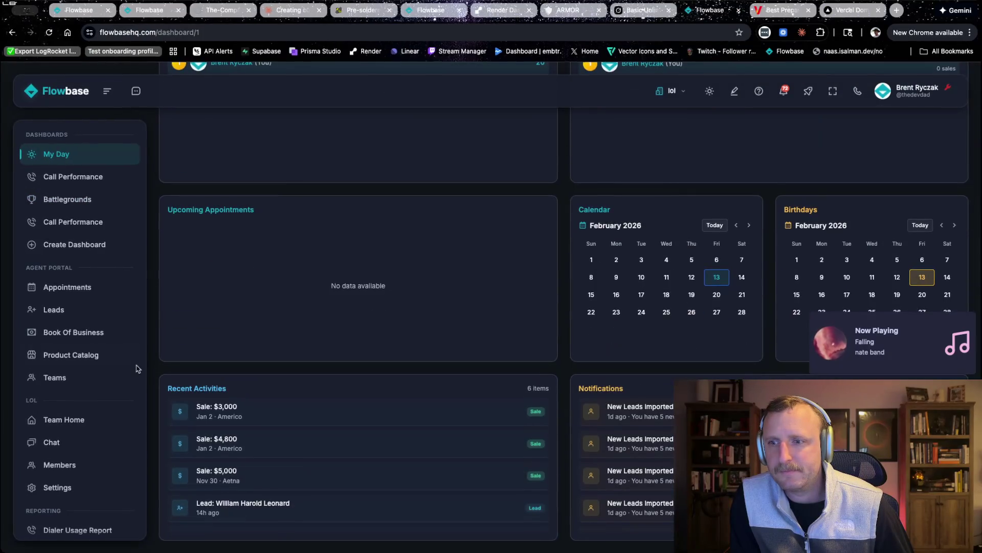
# Step: Review the Call Performance dashboard, then open the Charts Reference widget page
pyautogui.click(68, 222)
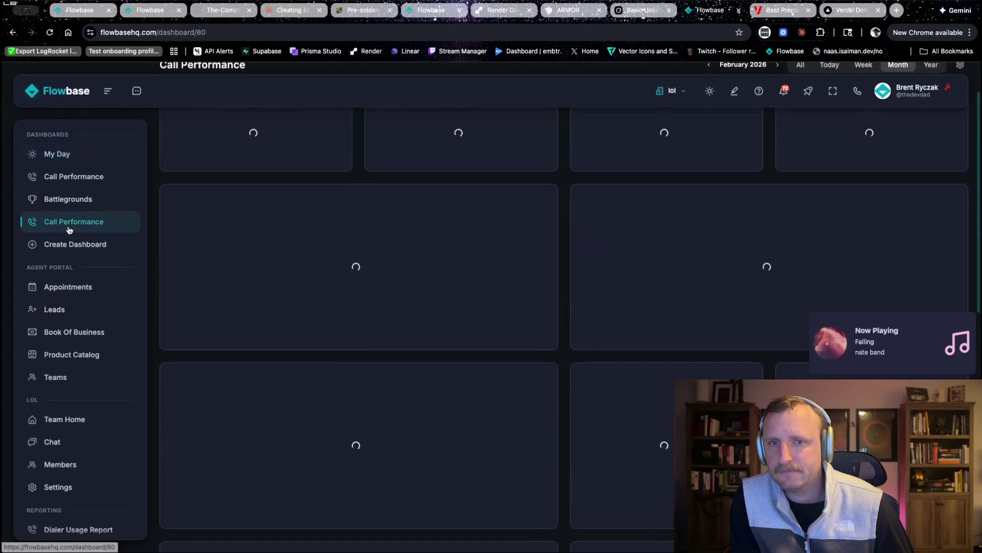
pyautogui.scroll(-10, 152, 197)
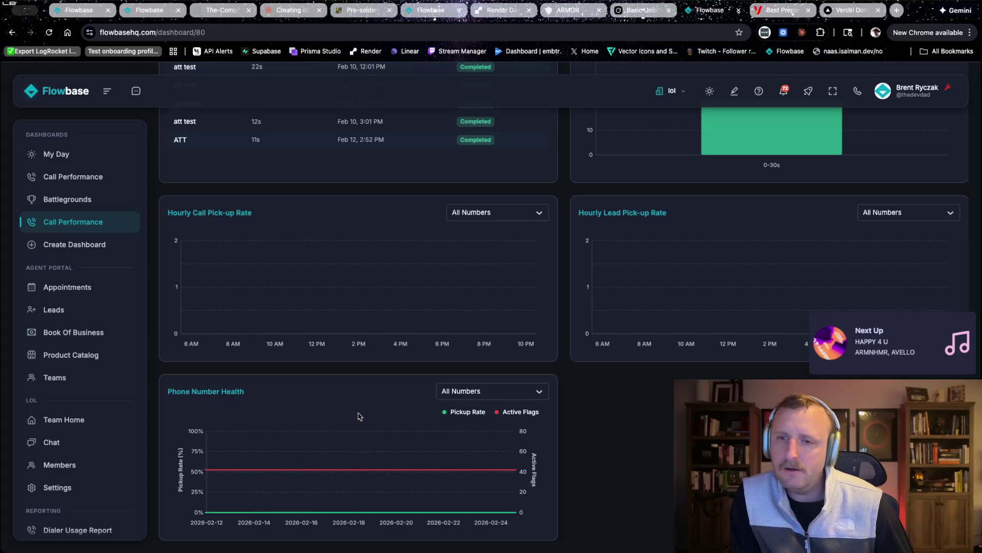
pyautogui.scroll(6, 163, 339)
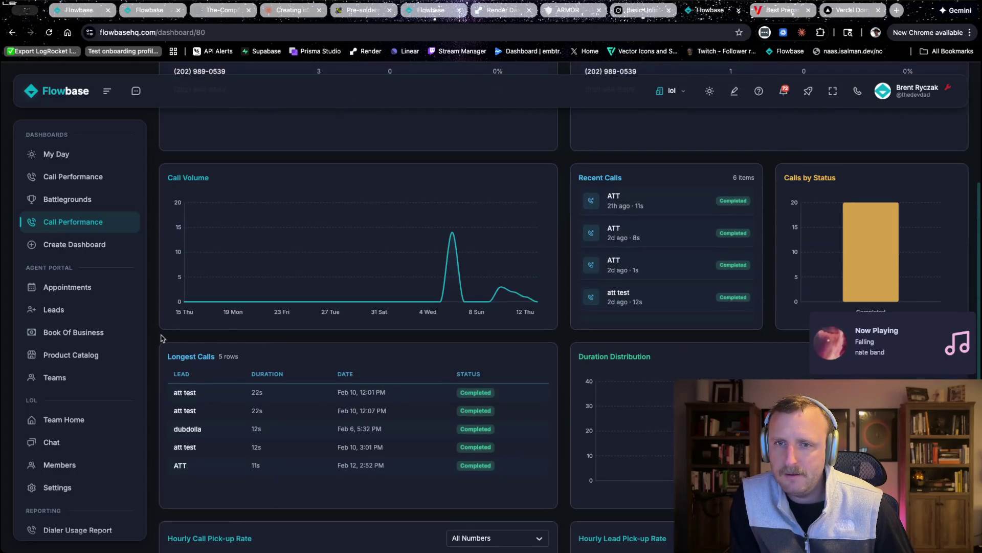
pyautogui.scroll(-4, 77, 358)
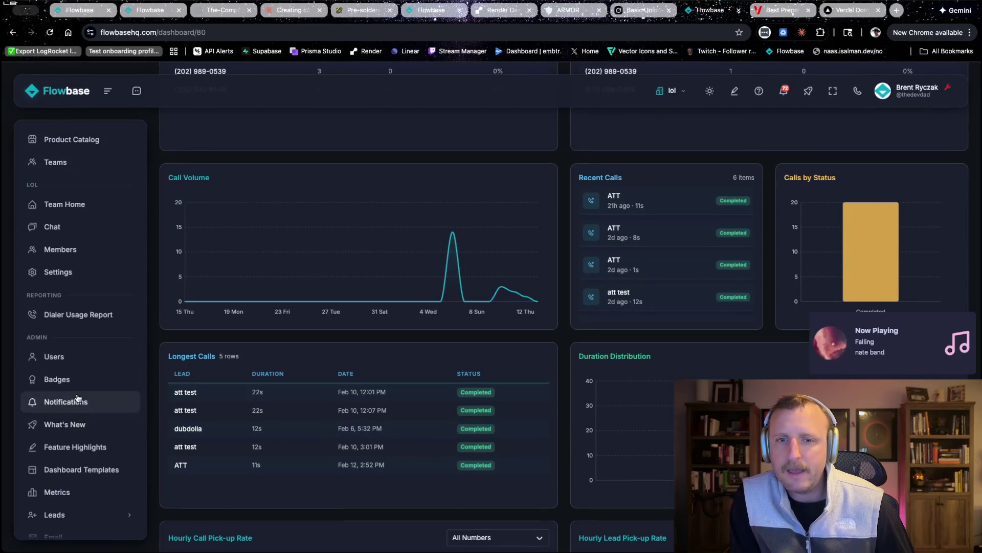
pyautogui.scroll(-4, 76, 404)
pyautogui.click(71, 489)
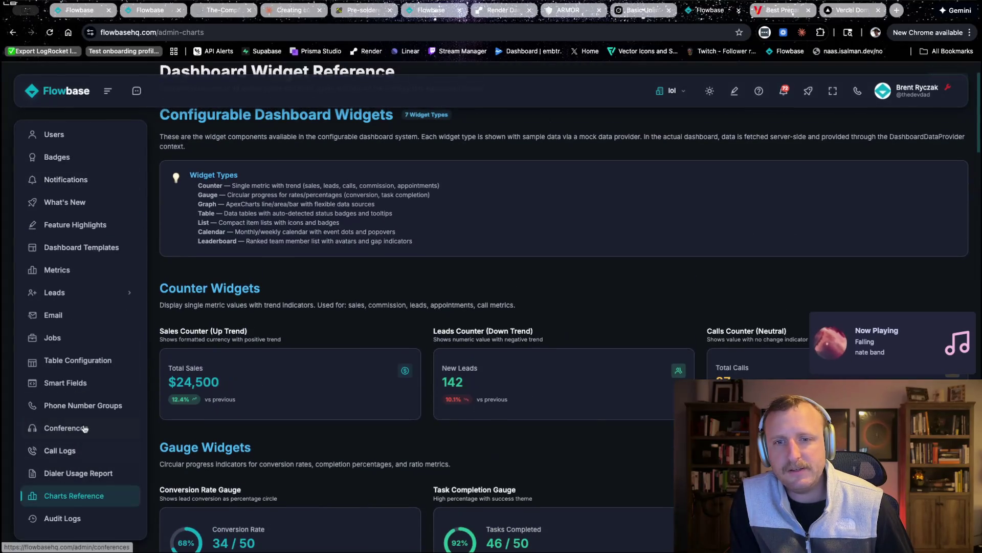
# Step: Go via Conferences to the Dialer Usage Report, showing no calls for Feb 13, 2026
pyautogui.click(81, 432)
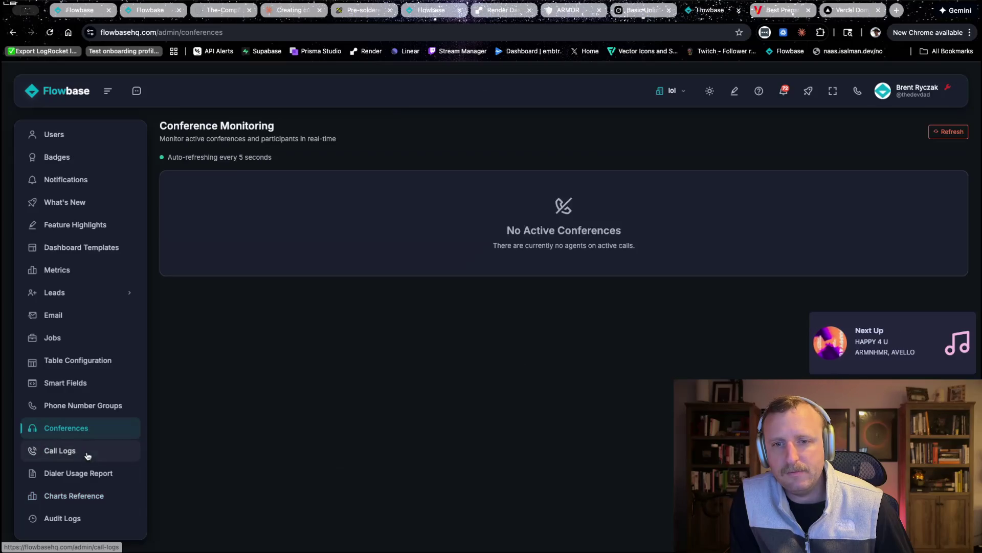
pyautogui.click(85, 472)
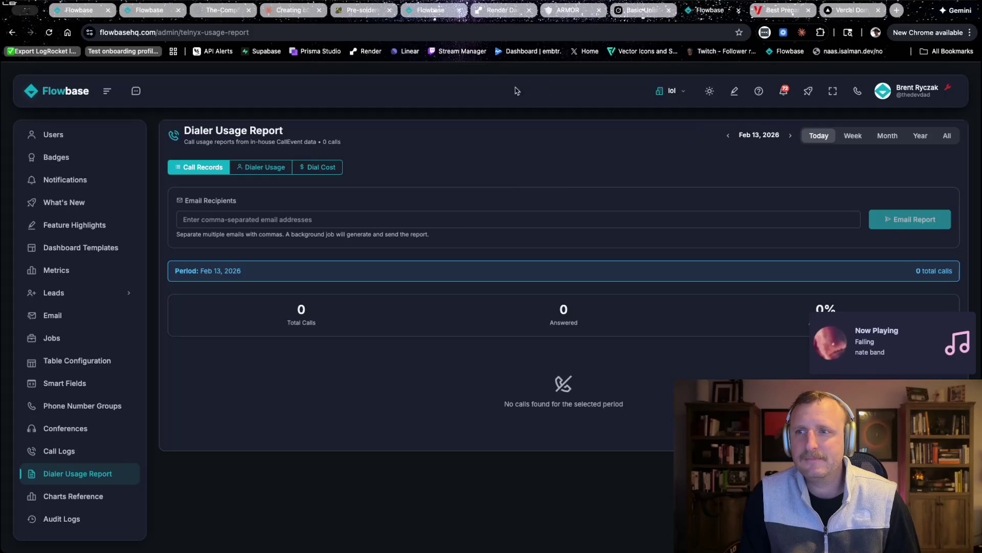
# Step: View February 2026 dial costs: 24,184 attempted dials, 15,651 answered, $0.0180 per dial
pyautogui.click(319, 169)
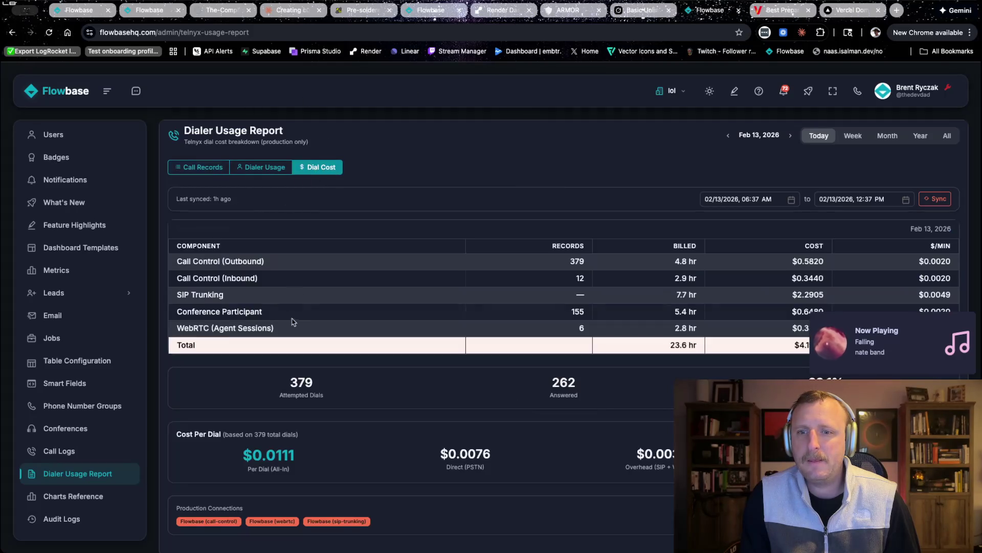
pyautogui.scroll(-1, 292, 326)
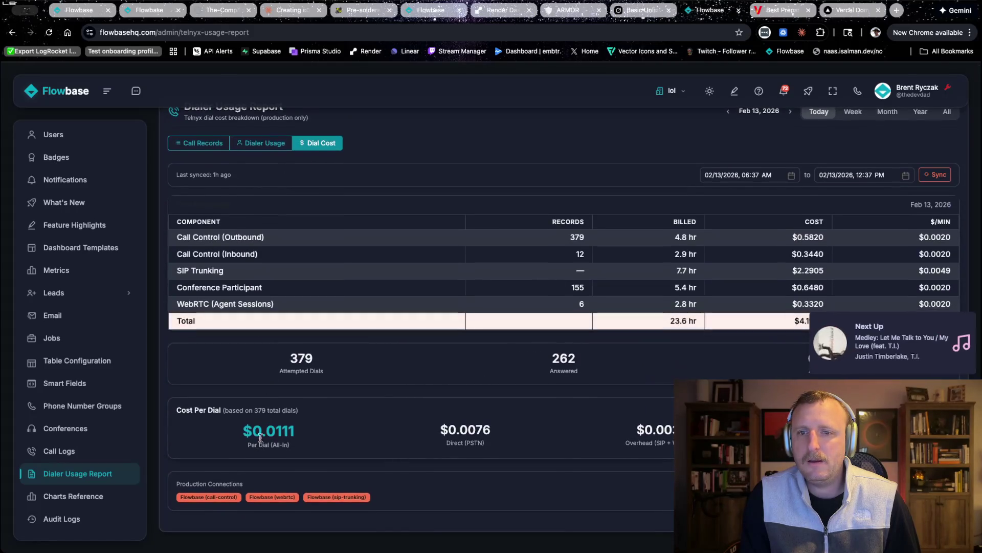
pyautogui.scroll(1, 633, 231)
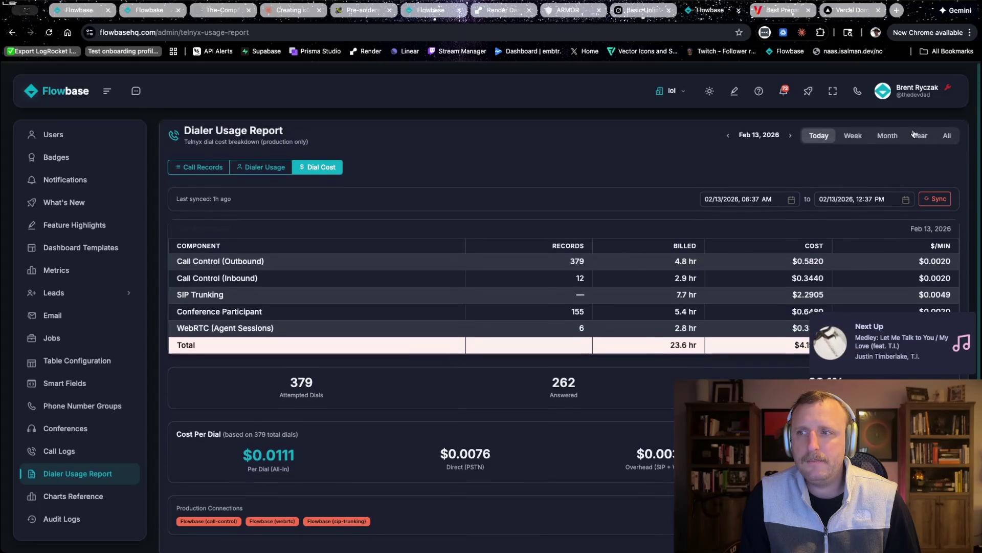
pyautogui.click(886, 136)
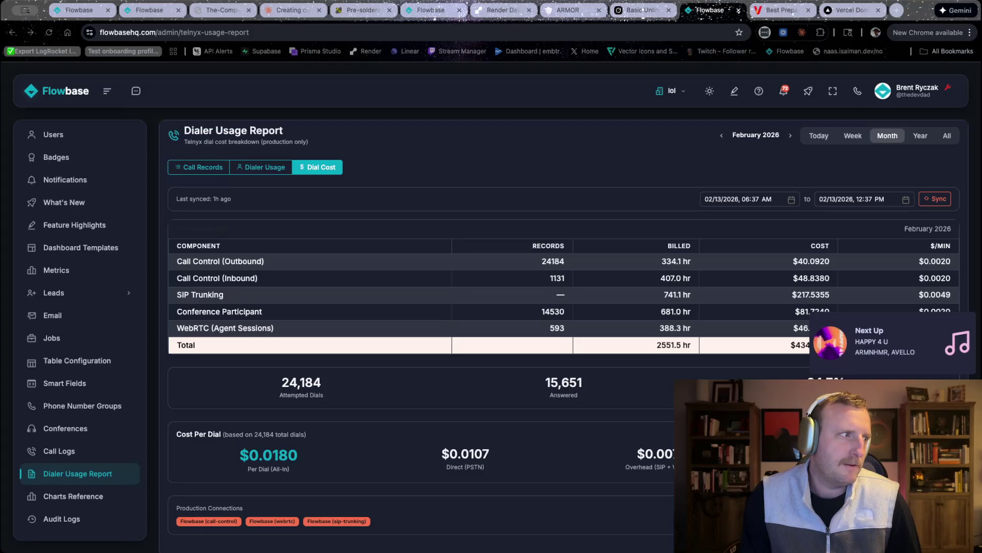
pyautogui.scroll(-1, 433, 358)
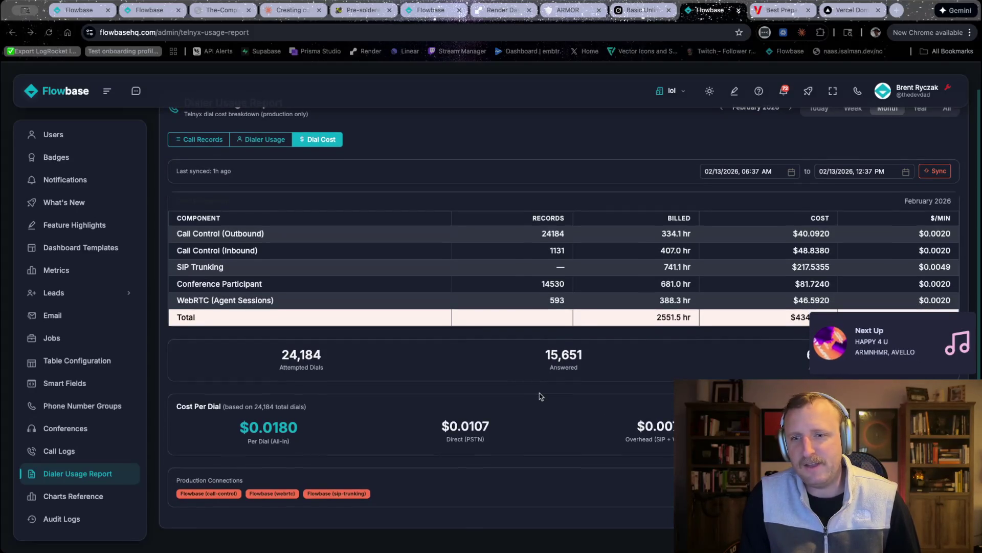
pyautogui.scroll(1, 433, 144)
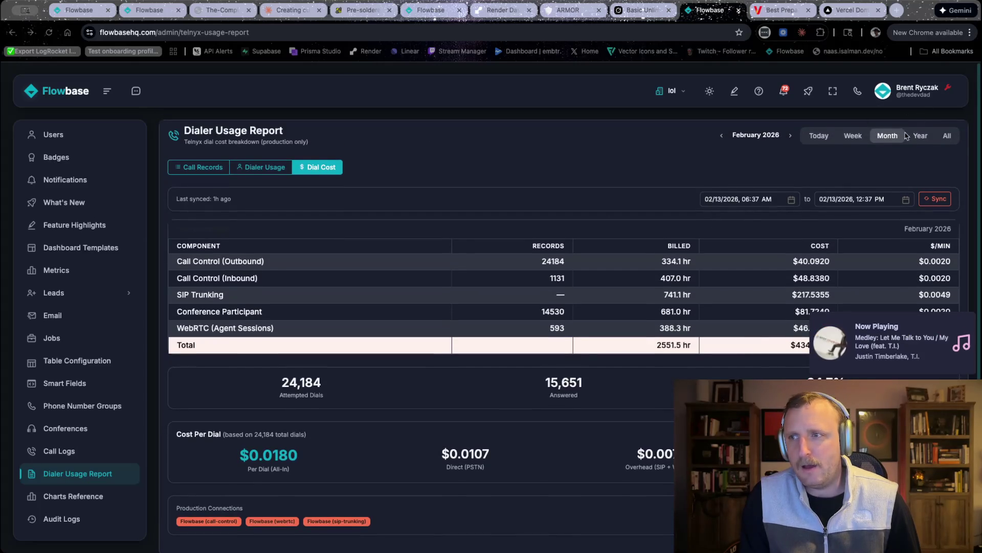
pyautogui.click(207, 173)
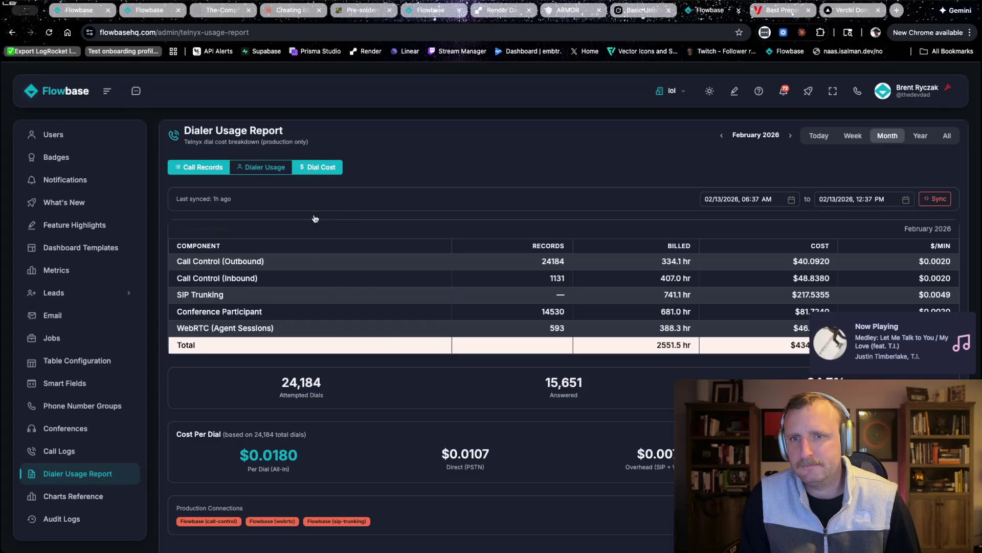
# Step: Scroll through the report's call records, then open the Call Logs list of 15783 calls
pyautogui.click(320, 181)
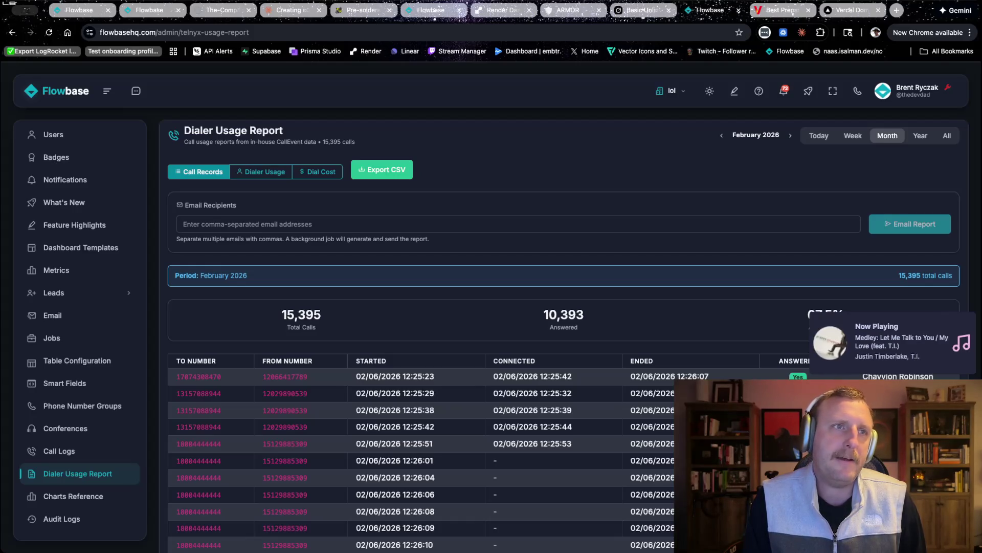
pyautogui.scroll(-7, 161, 324)
pyautogui.scroll(-10, 162, 325)
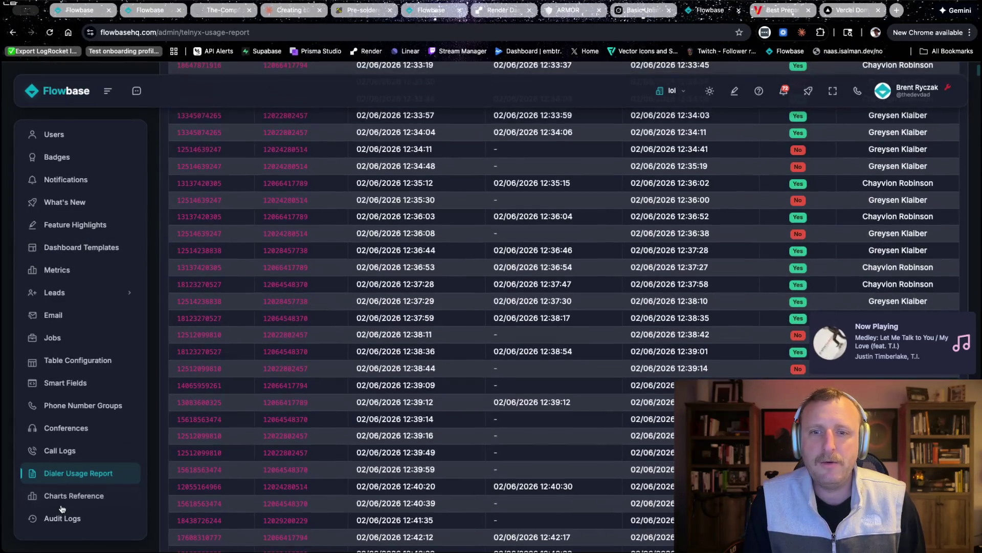
pyautogui.click(77, 450)
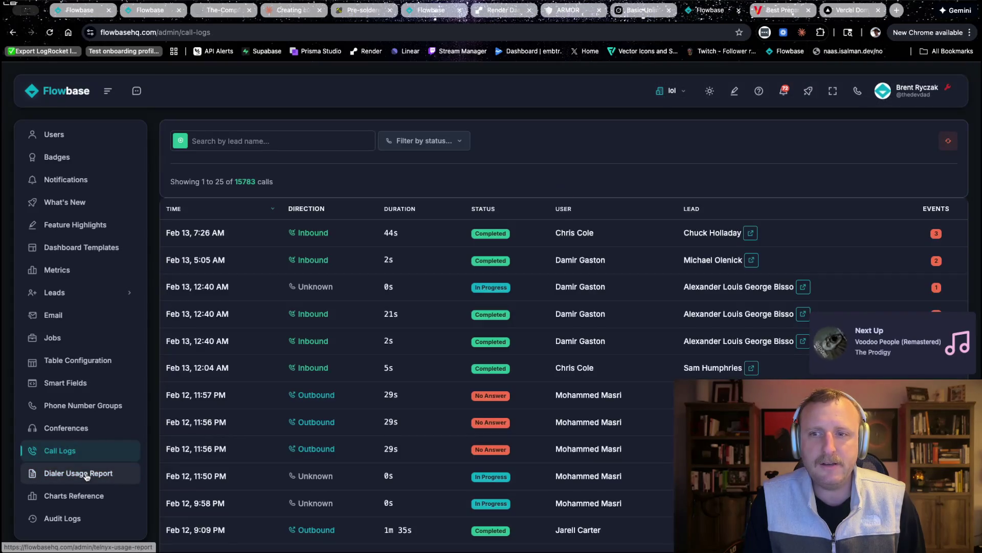
# Step: Open the Battlegrounds dashboard and limit its leaderboards to today's data
pyautogui.click(86, 475)
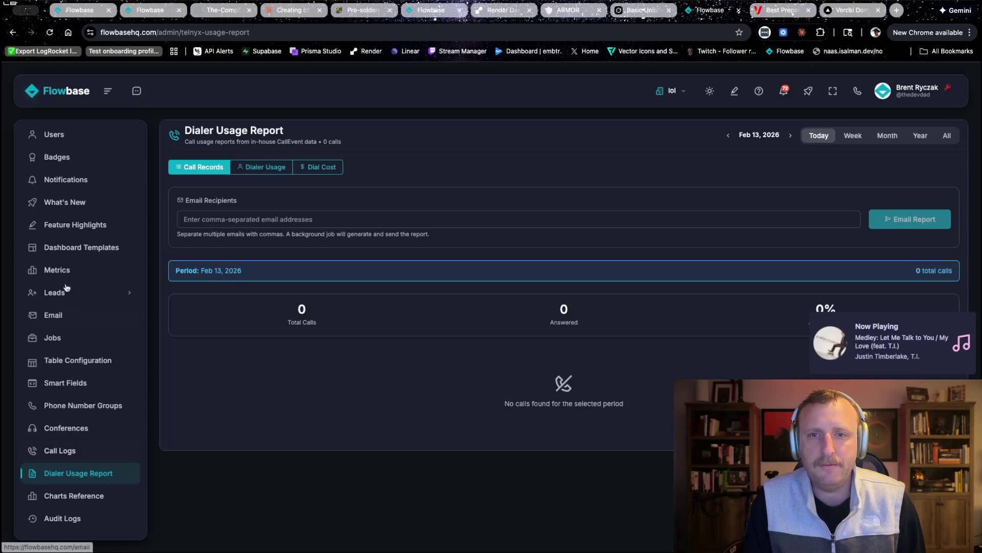
pyautogui.scroll(10, 65, 356)
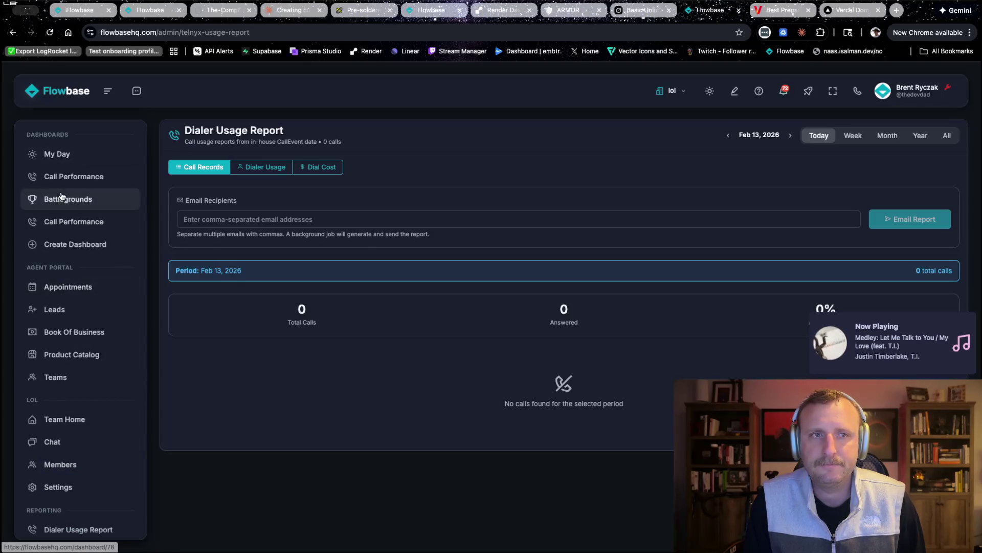
pyautogui.click(62, 195)
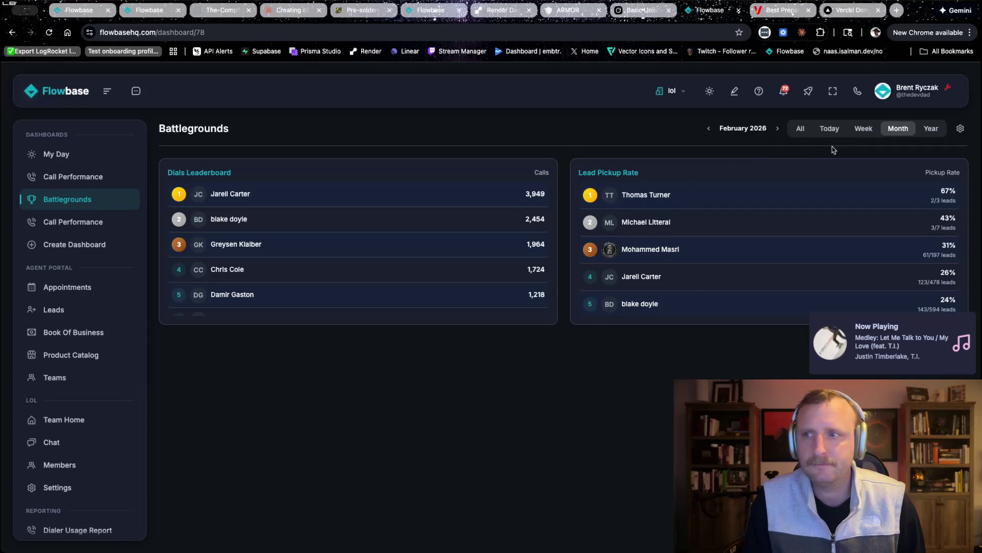
pyautogui.click(830, 129)
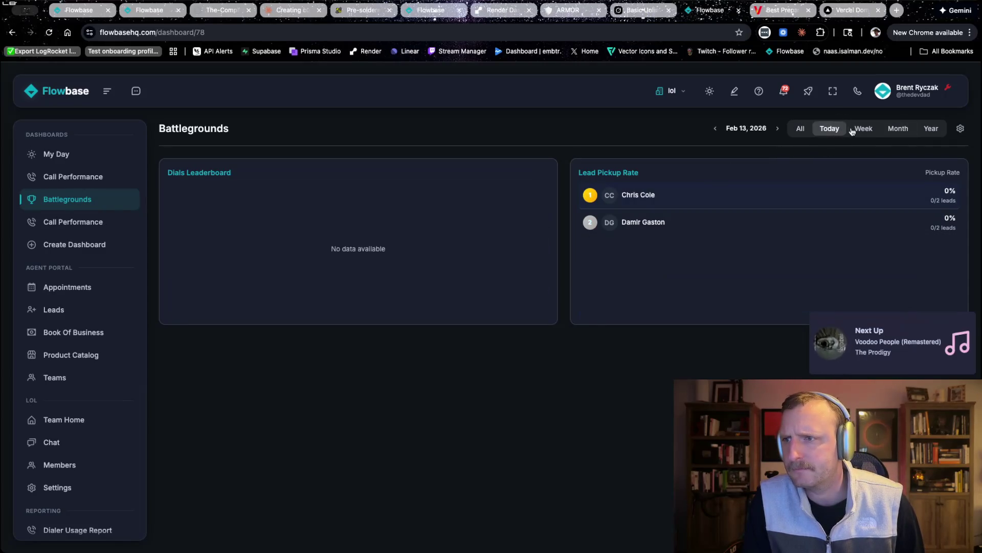
# Step: Step back to Feb 12, then Feb 11, reviewing the Dials Leaderboard and Lead Pickup Rate rankings
pyautogui.click(717, 129)
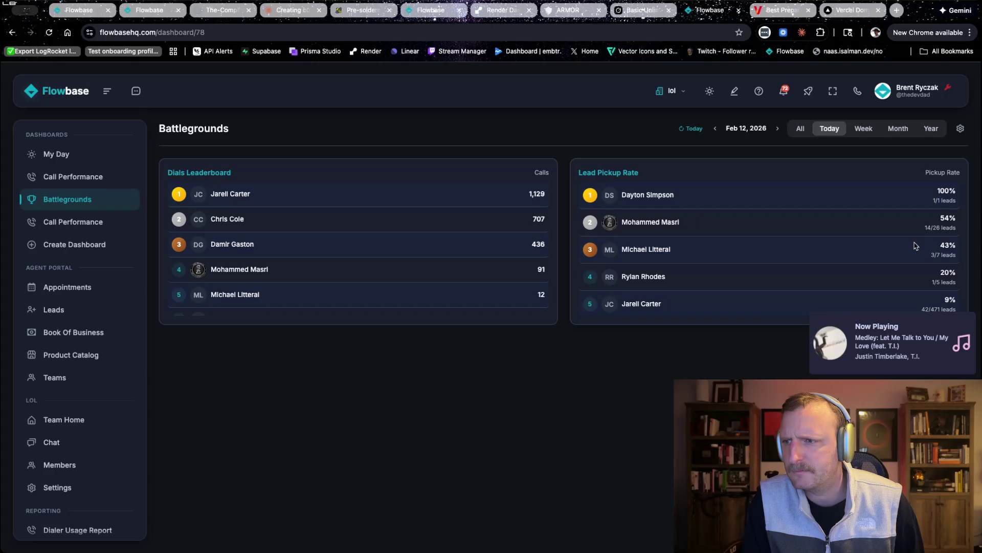
pyautogui.moveTo(919, 245)
pyautogui.mouseDown()
pyautogui.moveTo(944, 253)
pyautogui.moveTo(947, 276)
pyautogui.moveTo(928, 289)
pyautogui.mouseUp()
pyautogui.click(928, 290)
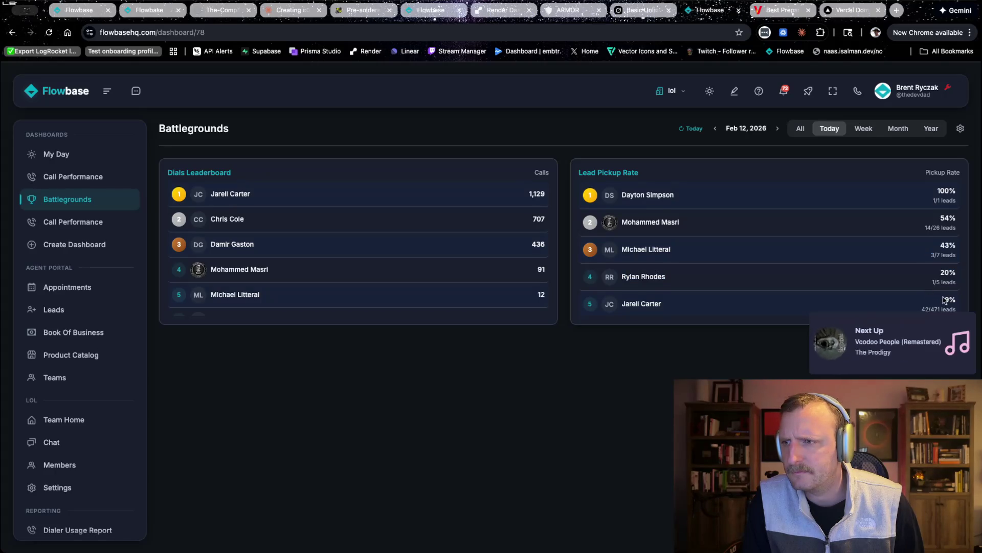
pyautogui.scroll(-3, 926, 260)
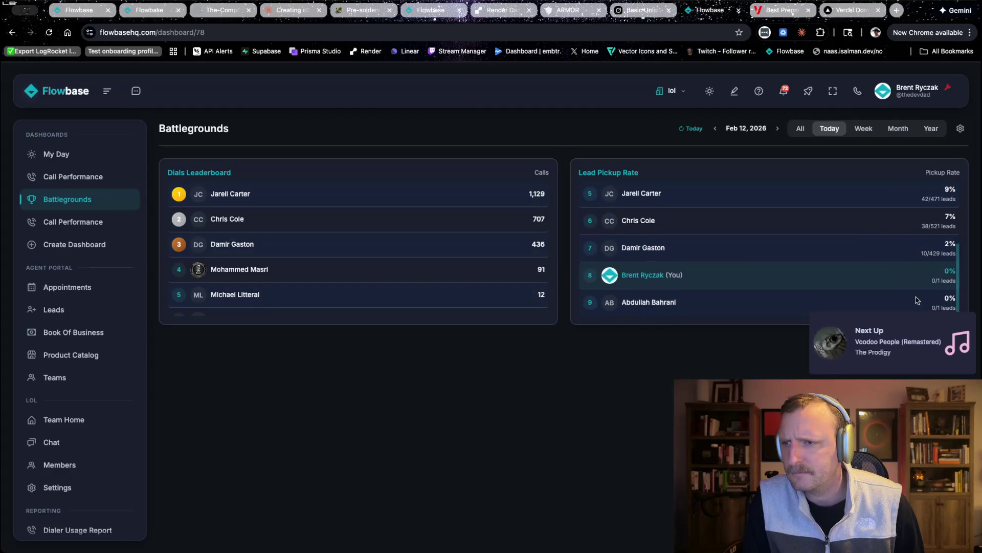
pyautogui.scroll(3, 903, 281)
pyautogui.click(715, 128)
pyautogui.scroll(-3, 866, 267)
pyautogui.scroll(3, 866, 266)
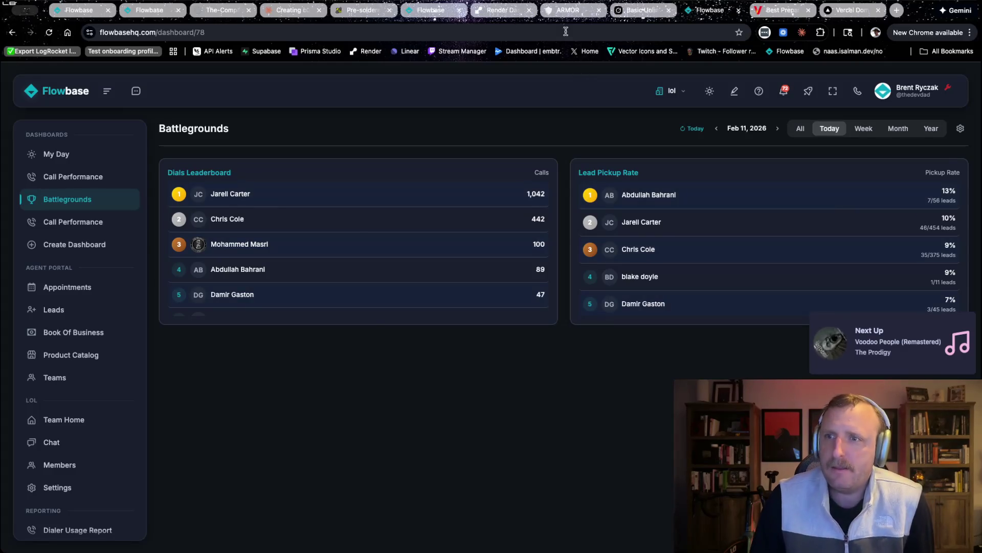
pyautogui.click(570, 15)
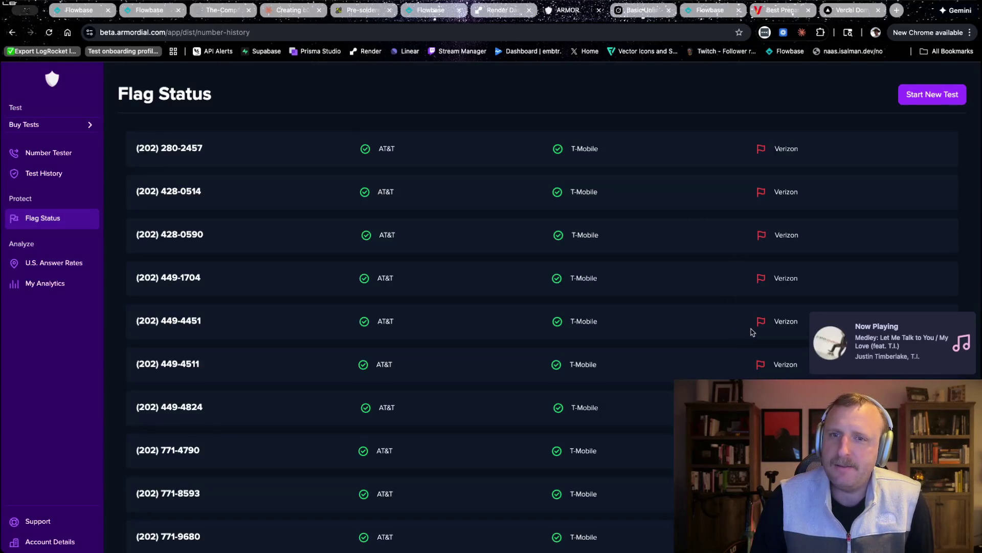
# Step: Scroll through ArmorDial's carrier flag statuses for the phone numbers
pyautogui.scroll(-15, 749, 333)
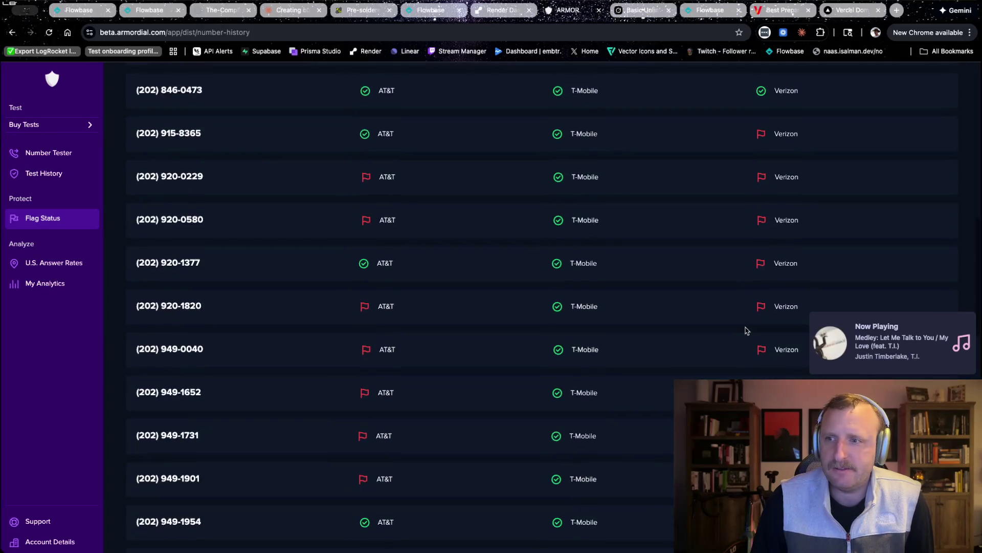
pyautogui.scroll(15, 746, 330)
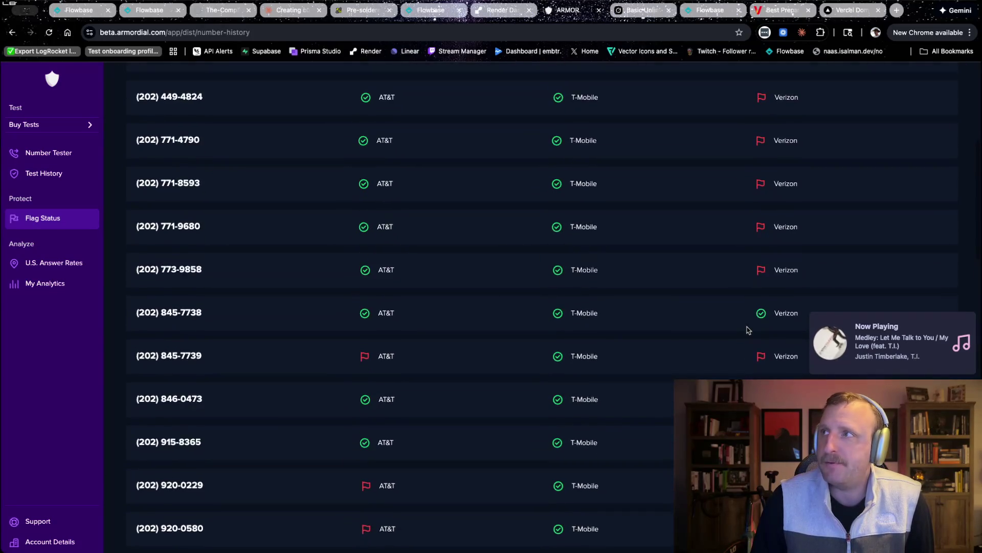
pyautogui.scroll(-15, 744, 325)
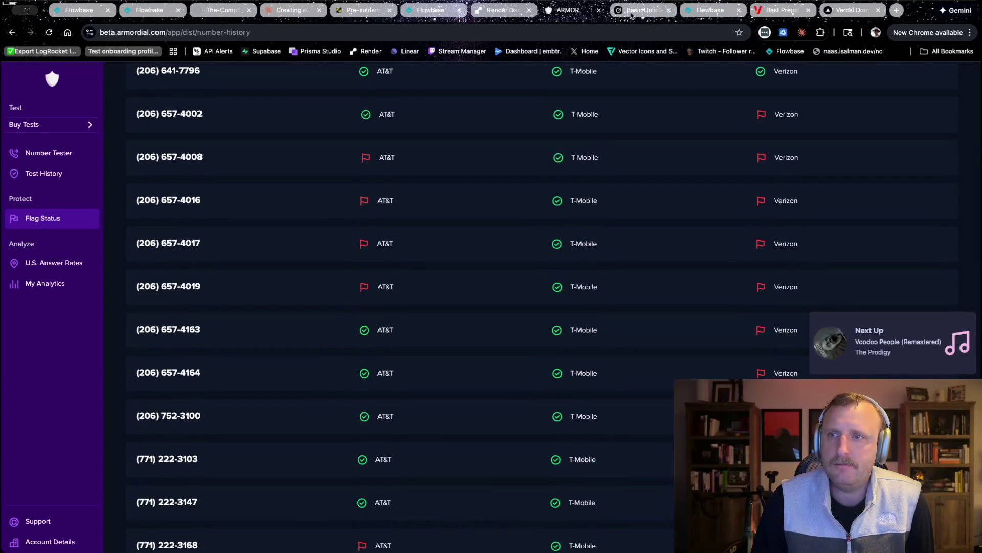
# Step: Back in Flowbase, view Phone Number Groups, then reopen the Dialer Usage Report
pyautogui.click(688, 13)
pyautogui.scroll(-10, 84, 413)
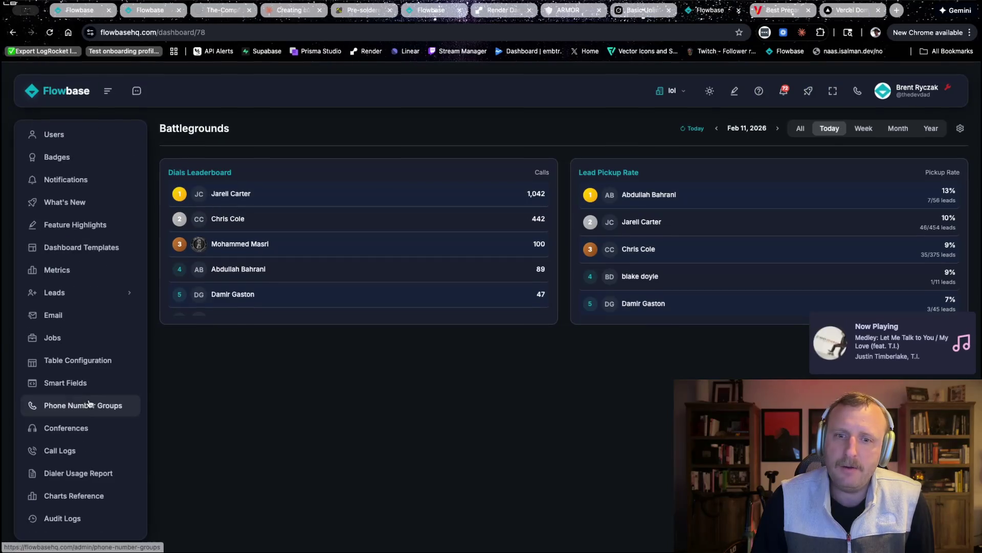
pyautogui.click(84, 414)
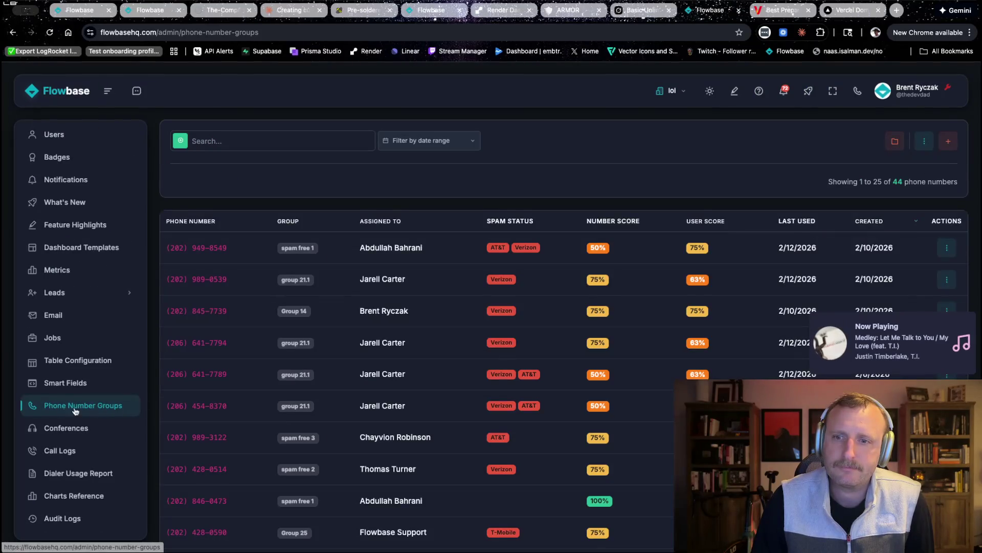
pyautogui.click(78, 471)
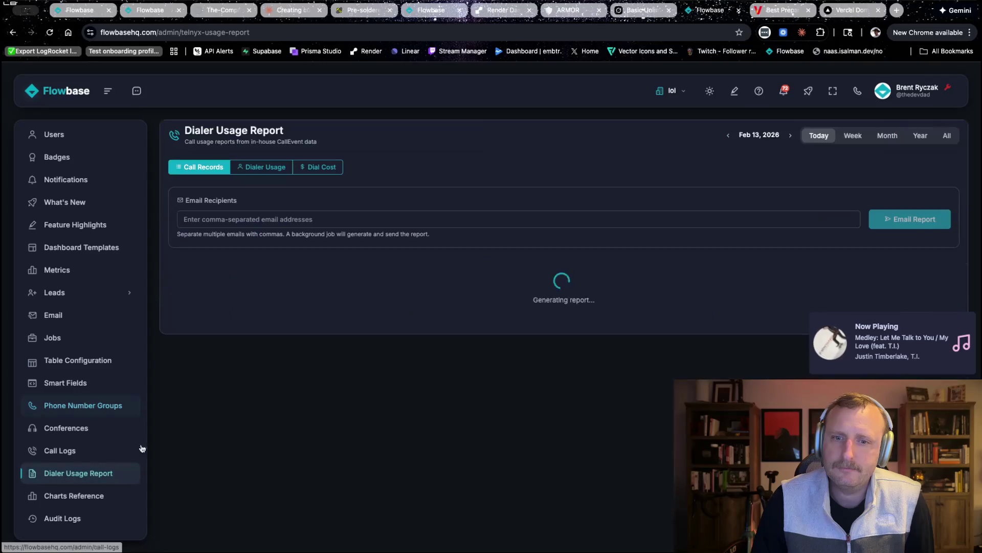
# Step: Show per-agent dialer usage and highlight the 6.6% Lead Pickup Rate figure
pyautogui.click(260, 167)
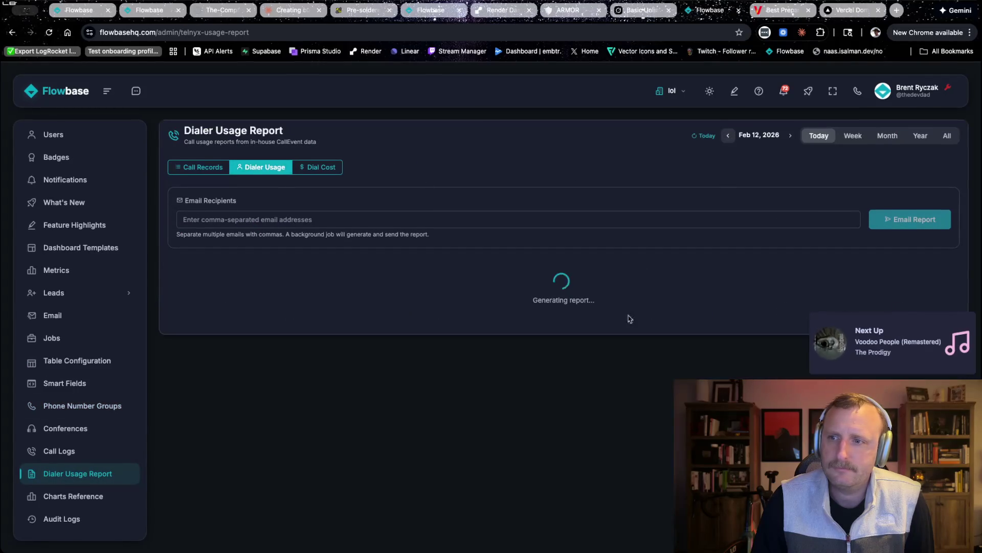
pyautogui.scroll(-3, 716, 302)
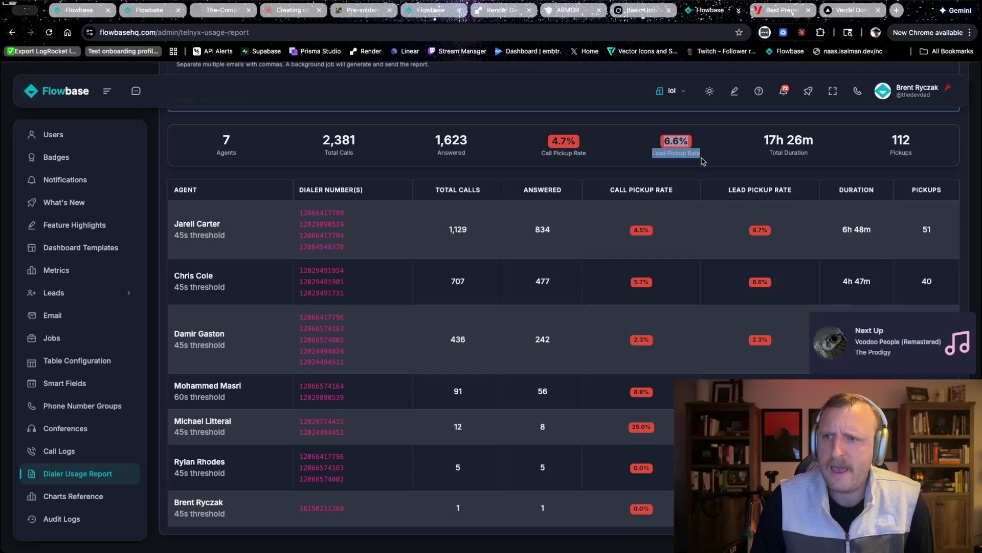
pyautogui.moveTo(702, 158)
pyautogui.mouseDown()
pyautogui.moveTo(639, 163)
pyautogui.moveTo(624, 174)
pyautogui.mouseUp()
pyautogui.click(624, 174)
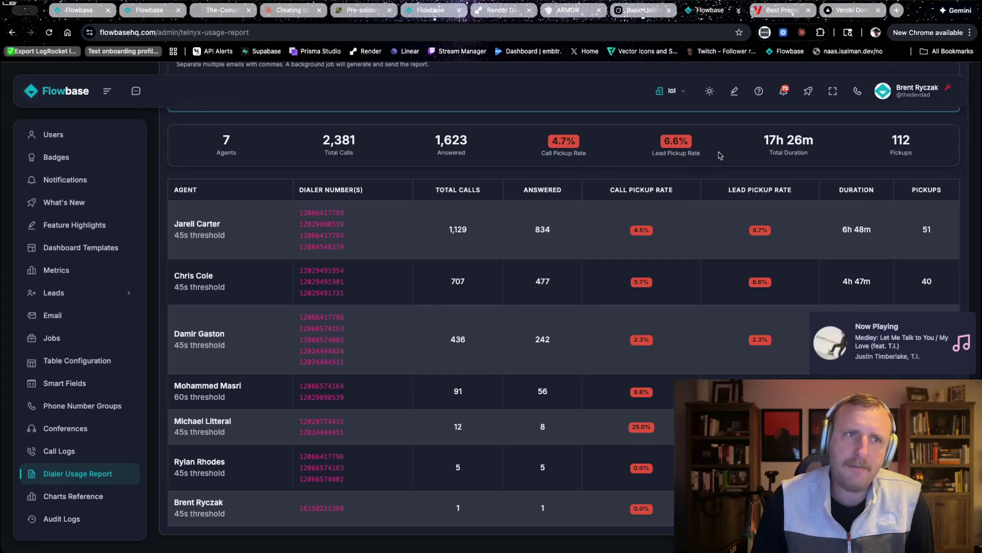
pyautogui.moveTo(658, 145)
pyautogui.mouseDown()
pyautogui.moveTo(702, 159)
pyautogui.moveTo(657, 143)
pyautogui.mouseUp()
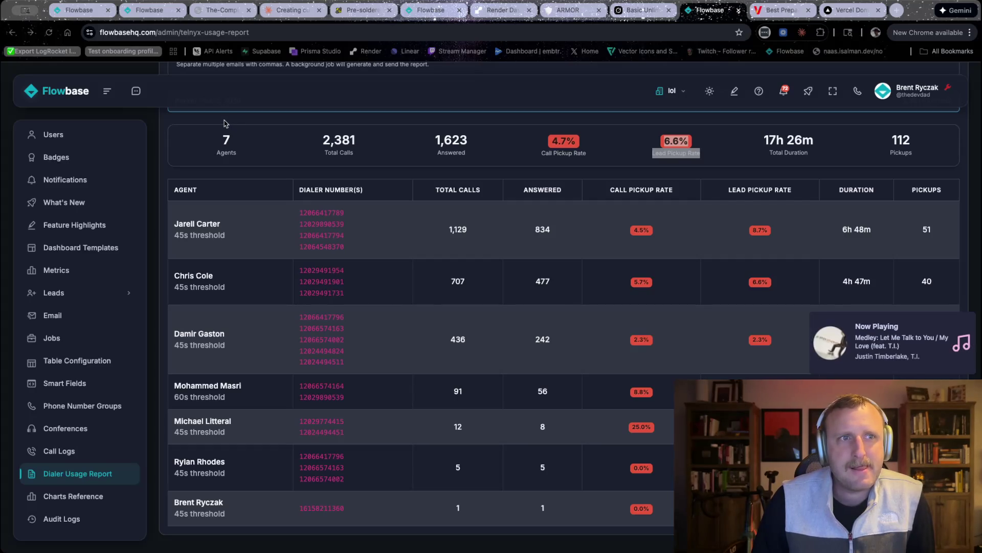
pyautogui.moveTo(652, 152)
pyautogui.mouseDown()
pyautogui.moveTo(699, 149)
pyautogui.moveTo(660, 144)
pyautogui.moveTo(707, 159)
pyautogui.mouseUp()
pyautogui.click(709, 157)
pyautogui.click(651, 145)
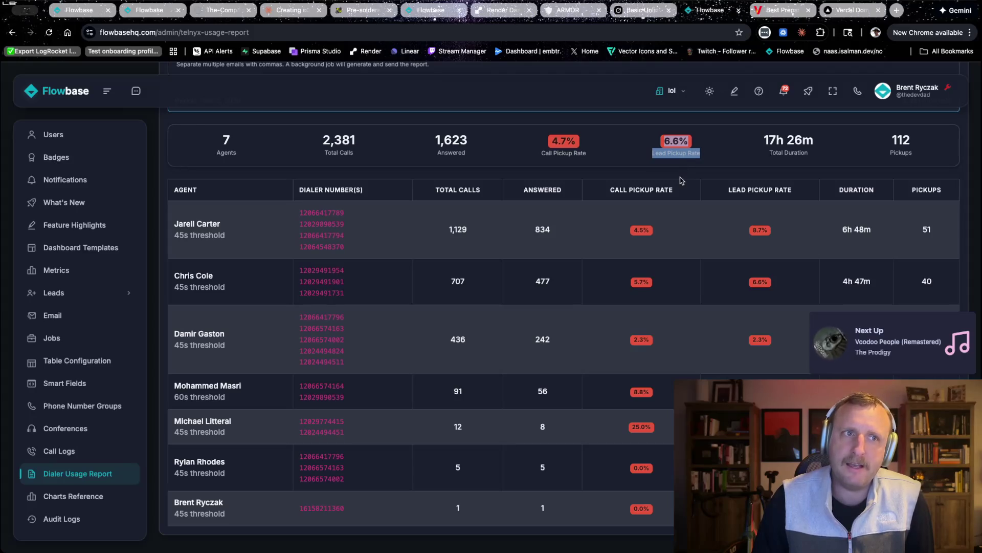
# Step: Scroll through the agent figures and switch the report to the full month of February 2026
pyautogui.scroll(-1, 637, 262)
pyautogui.scroll(-1, 636, 262)
pyautogui.scroll(3, 637, 262)
pyautogui.scroll(-3, 636, 262)
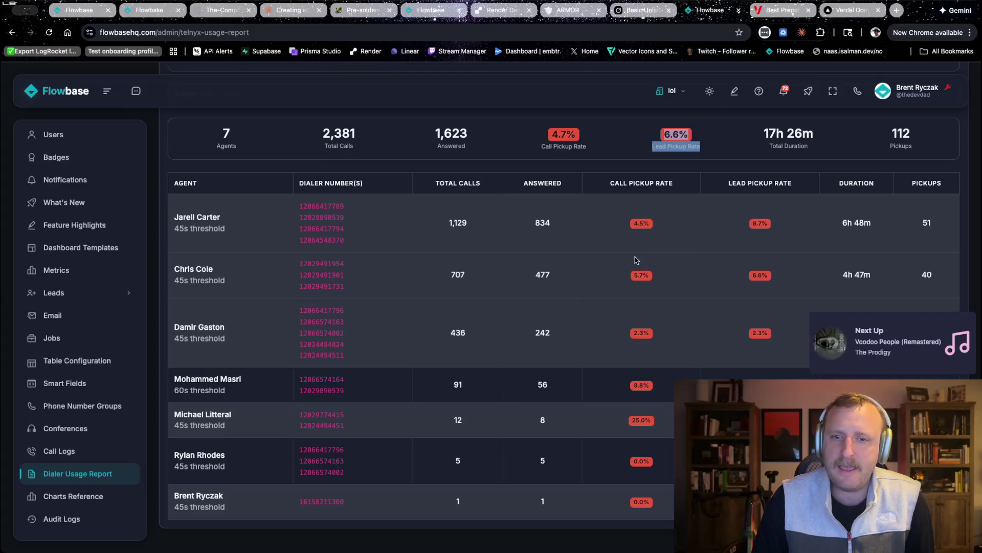
pyautogui.scroll(3, 636, 261)
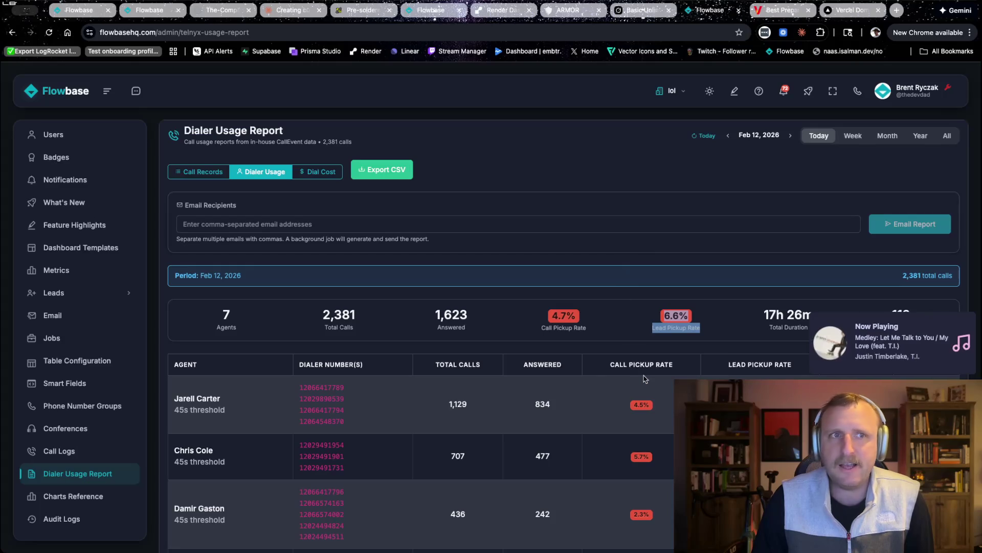
pyautogui.scroll(-2, 644, 377)
pyautogui.scroll(-2, 643, 378)
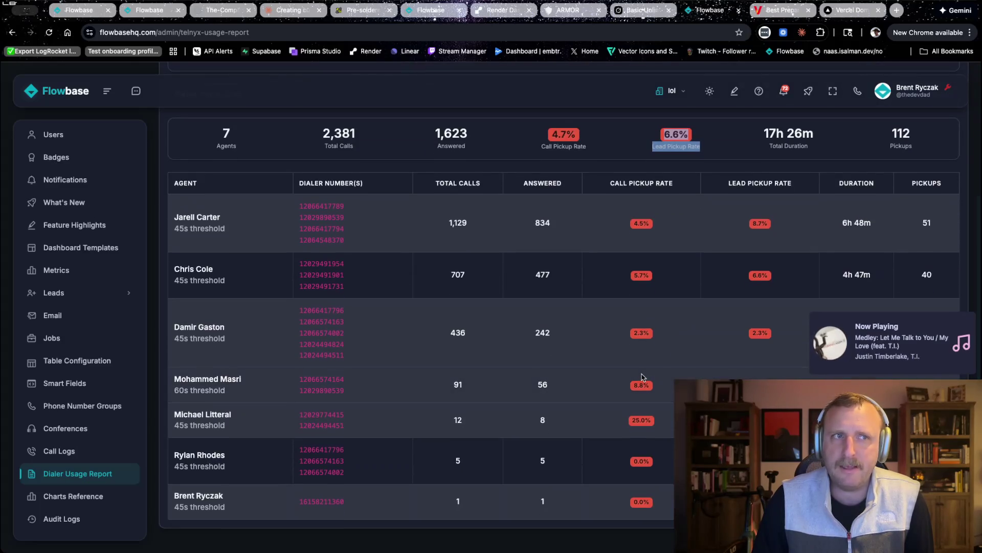
pyautogui.click(648, 309)
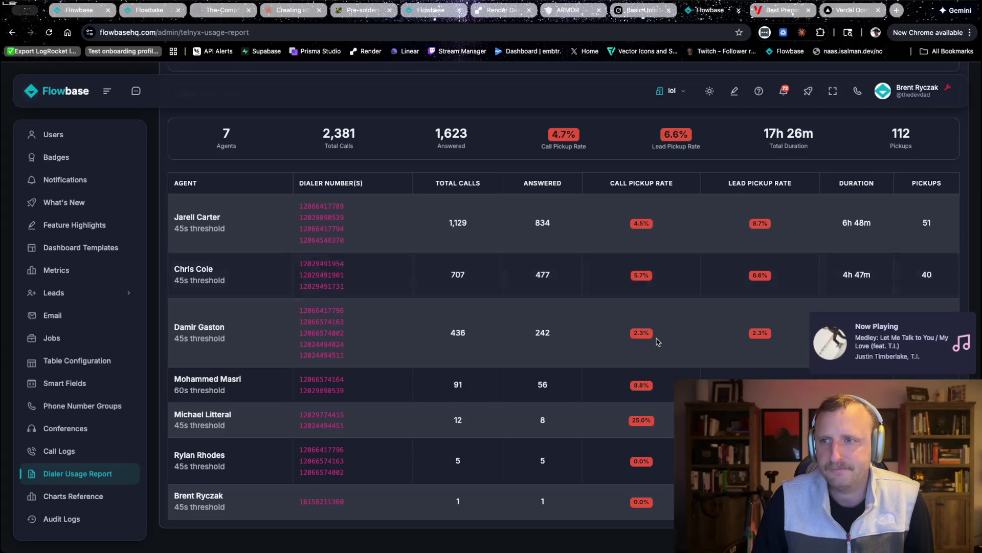
pyautogui.scroll(3, 658, 339)
pyautogui.click(887, 136)
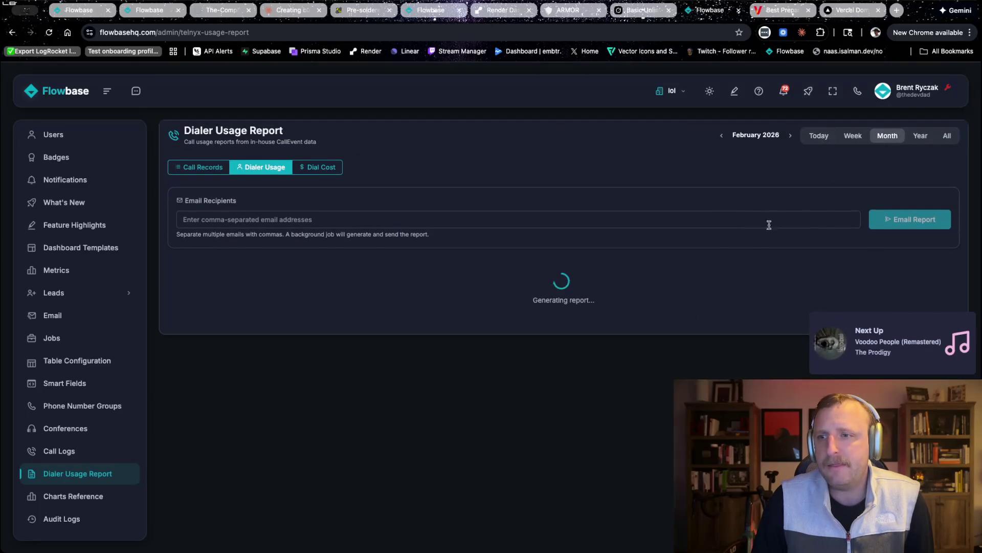
pyautogui.scroll(-2, 658, 328)
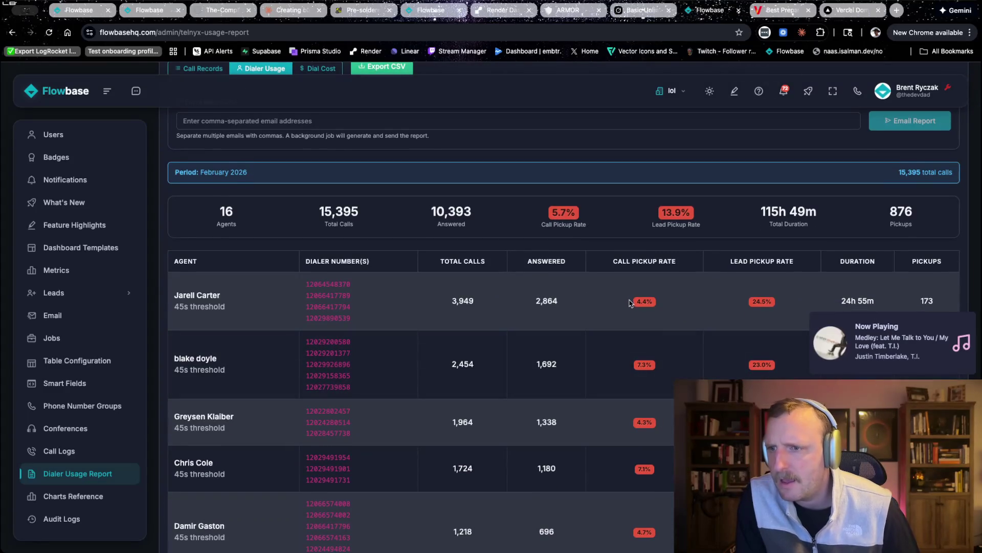
pyautogui.moveTo(643, 331); pyautogui.dragTo(639, 408)
pyautogui.click(749, 318)
pyautogui.doubleClick(752, 301)
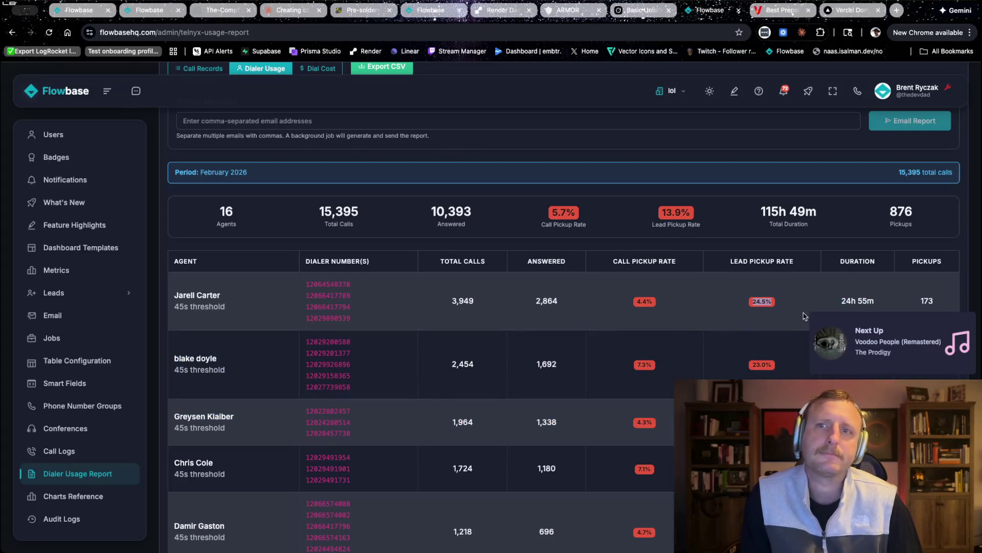
pyautogui.click(565, 12)
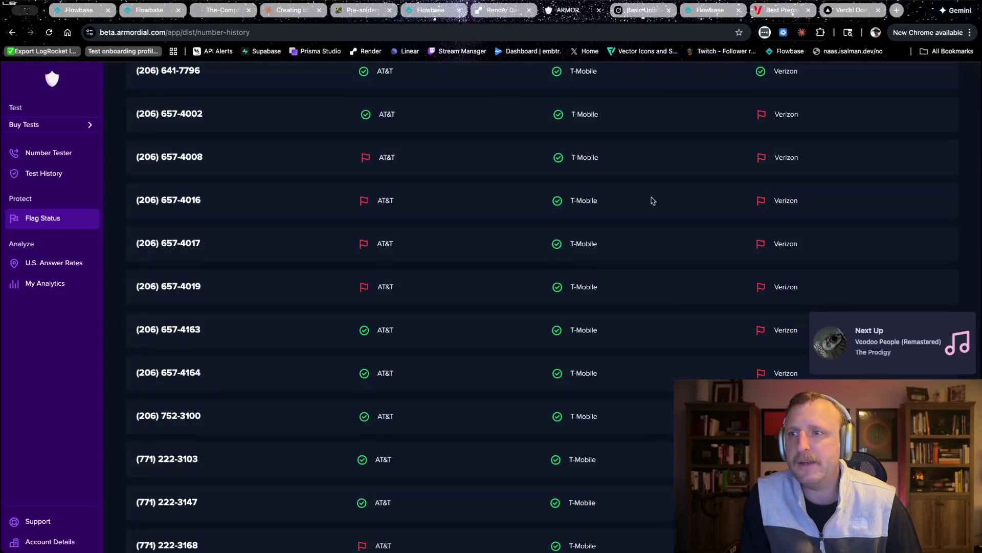
# Step: Review each number's carrier flags in ArmorDial's Flag Status list
pyautogui.scroll(15, 692, 302)
pyautogui.scroll(-5, 717, 283)
pyautogui.scroll(-10, 750, 270)
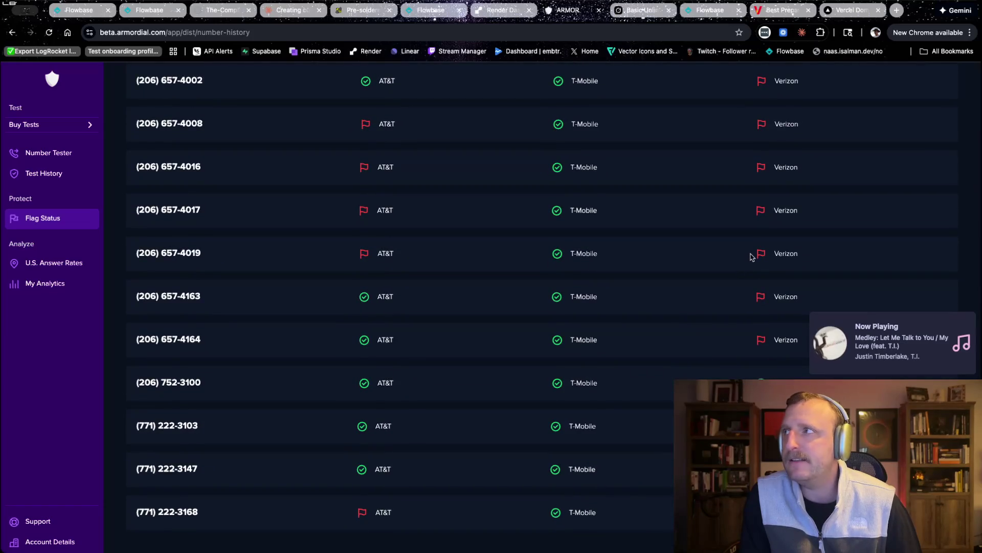
pyautogui.scroll(15, 751, 257)
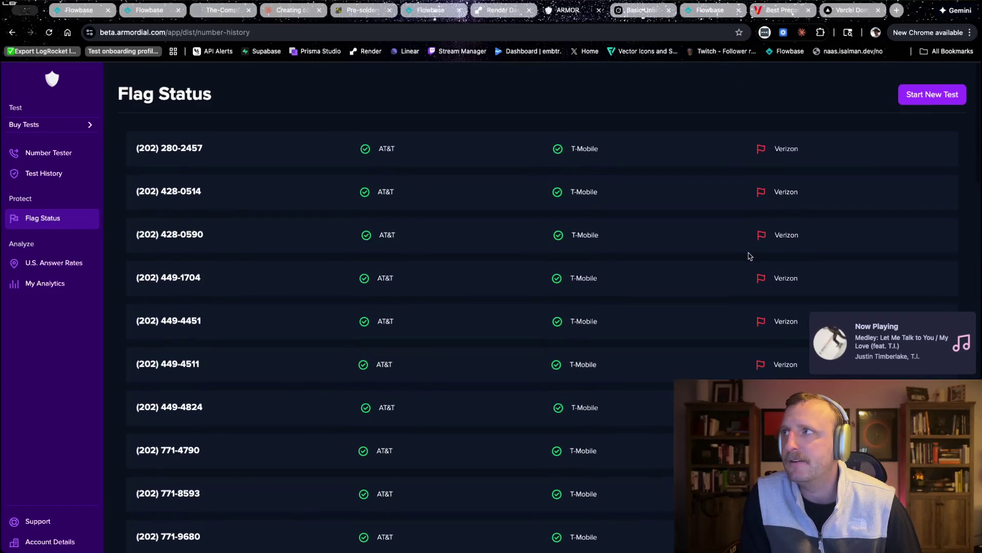
pyautogui.scroll(-10, 750, 256)
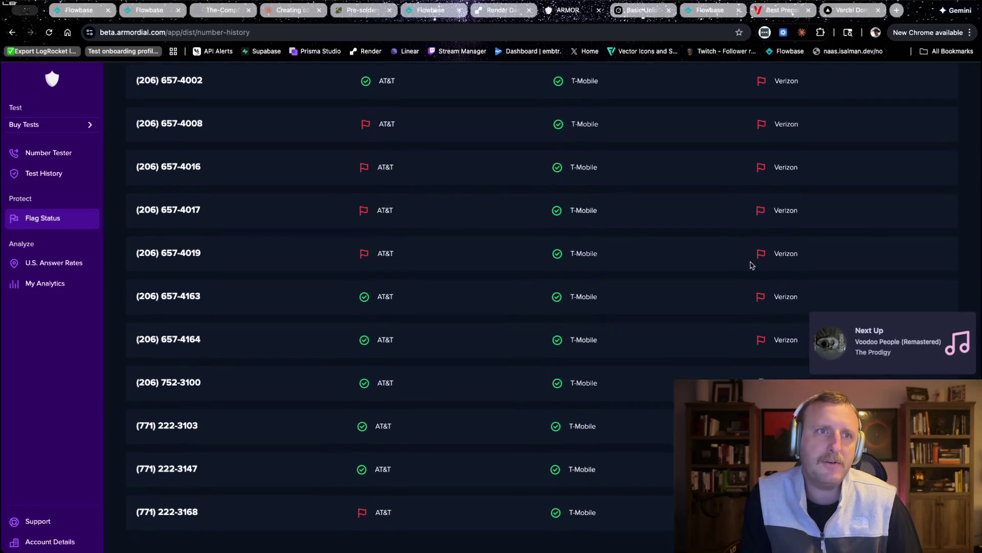
pyautogui.scroll(15, 751, 265)
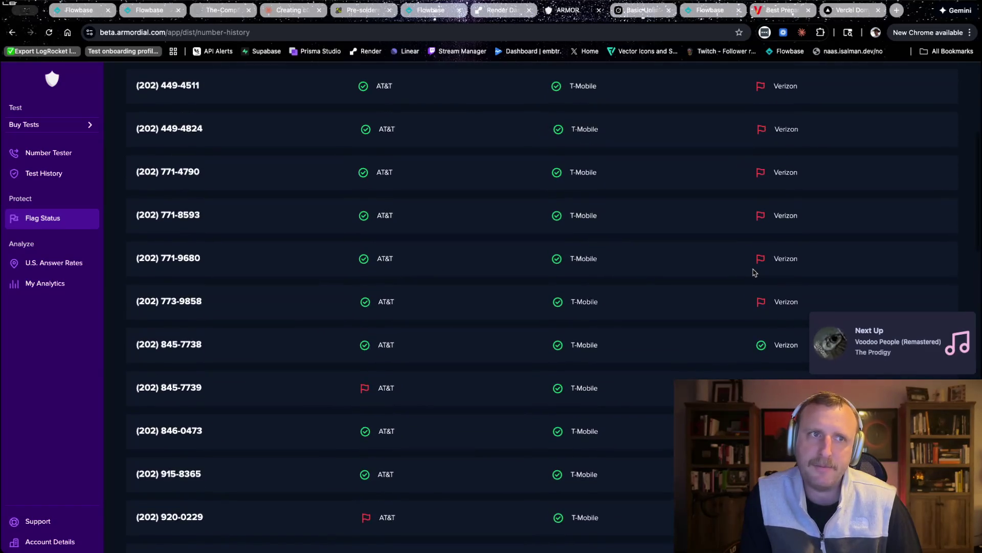
pyautogui.scroll(-10, 752, 269)
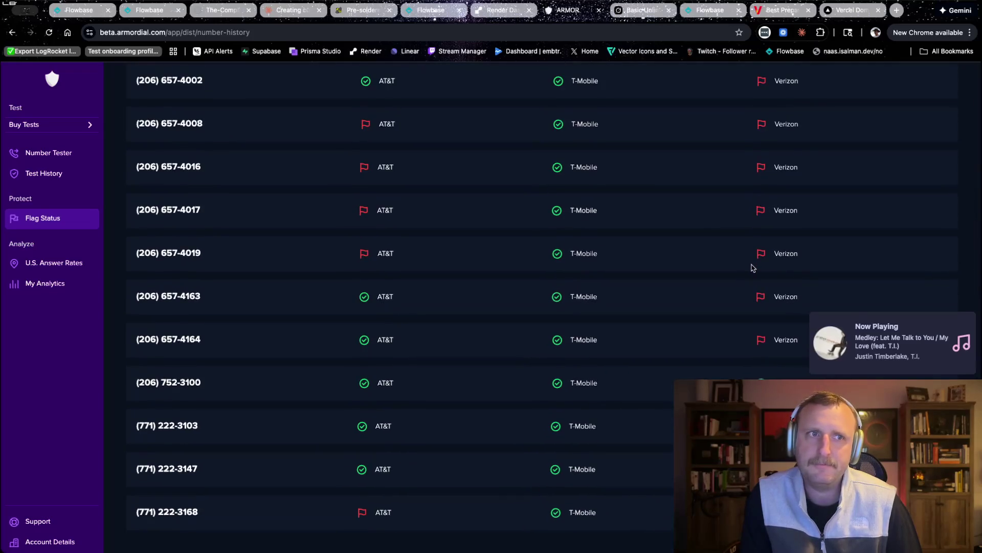
pyautogui.scroll(15, 752, 264)
pyautogui.scroll(-9, 751, 266)
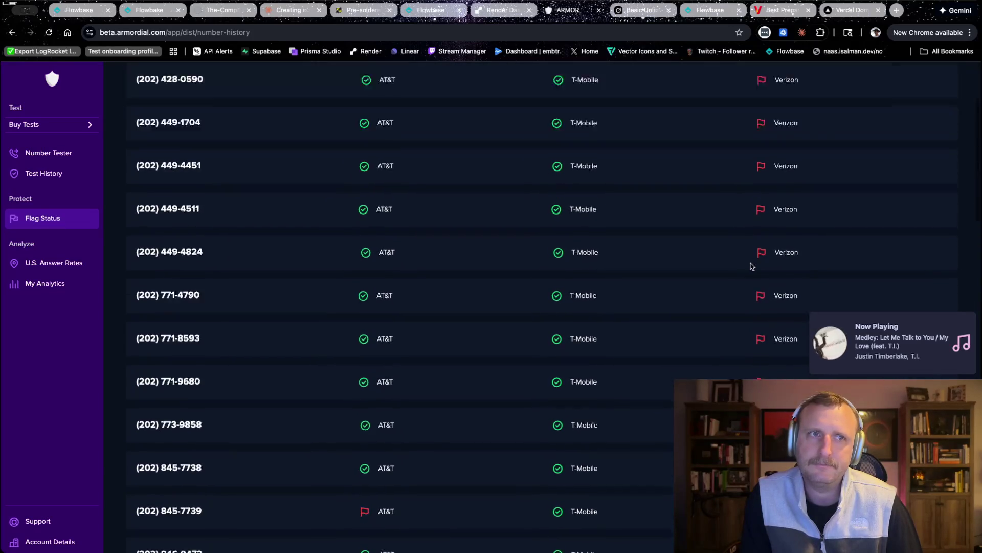
pyautogui.scroll(-3, 751, 266)
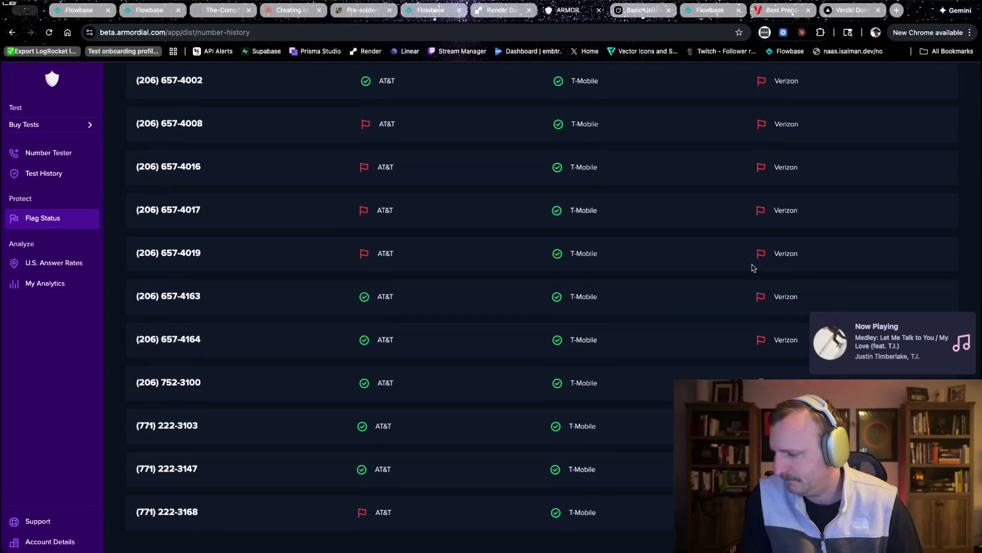
pyautogui.scroll(8, 752, 267)
pyautogui.scroll(8, 752, 268)
pyautogui.scroll(-10, 751, 269)
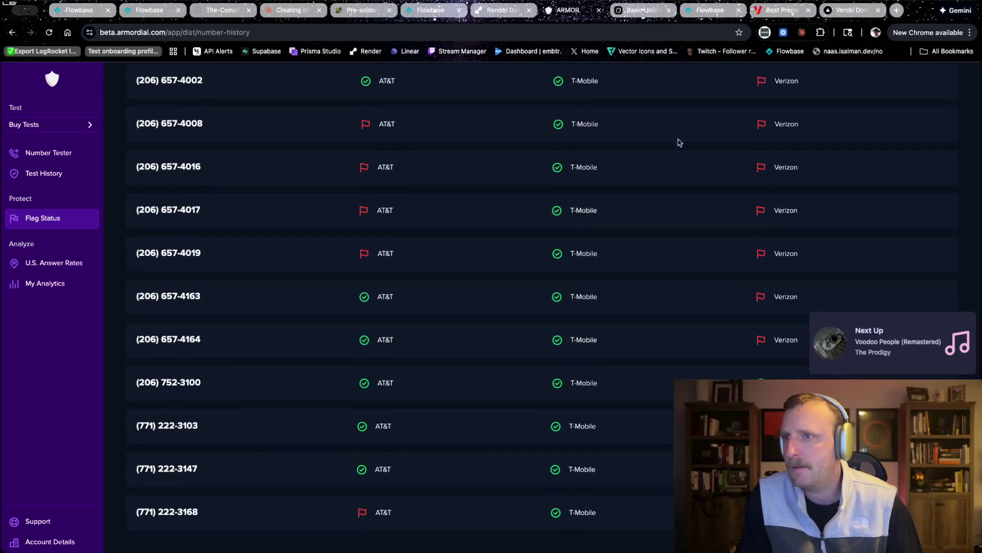
pyautogui.click(513, 12)
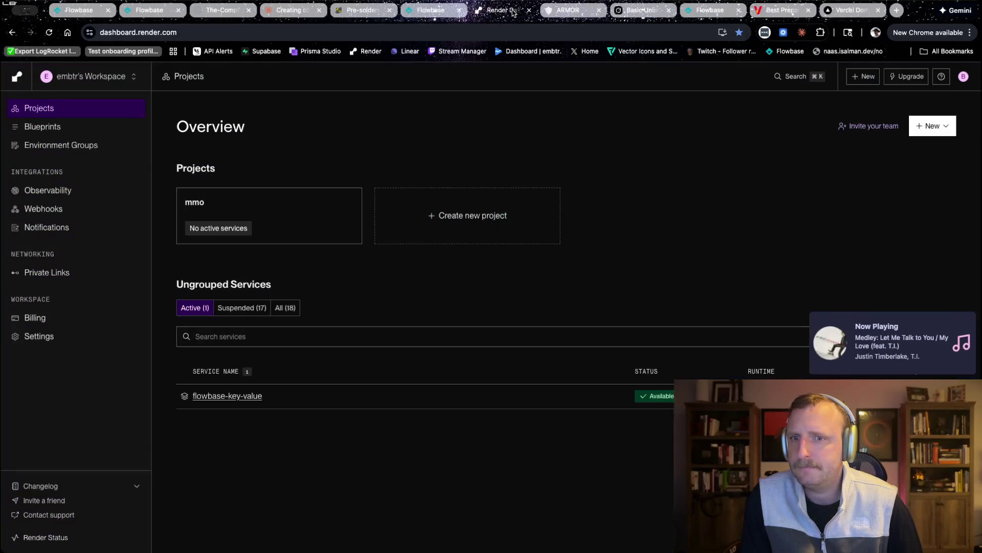
pyautogui.hotkey('ctrl', 'w')
pyautogui.click(440, 10)
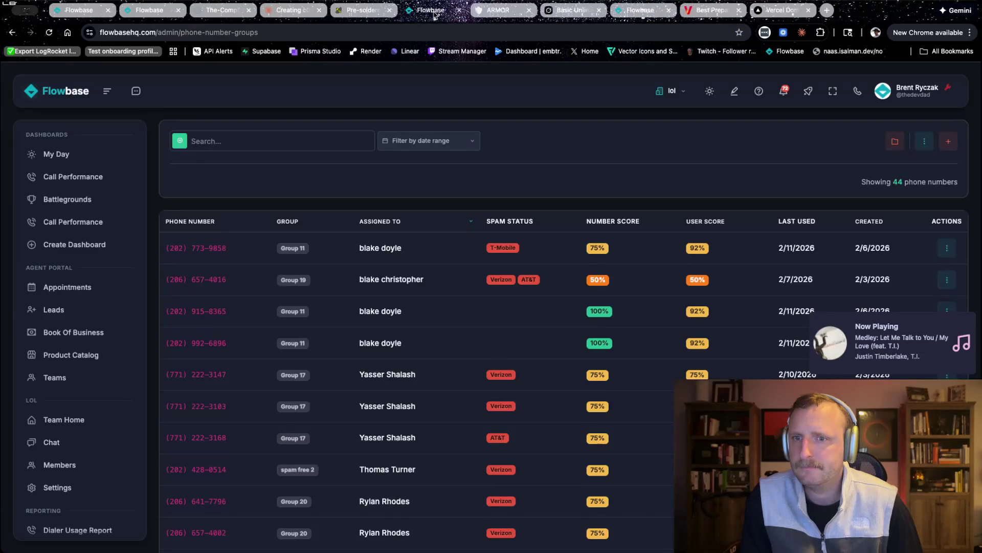
# Step: Review the 44 phone numbers' carrier spam status, number score and user score
pyautogui.scroll(-10, 210, 334)
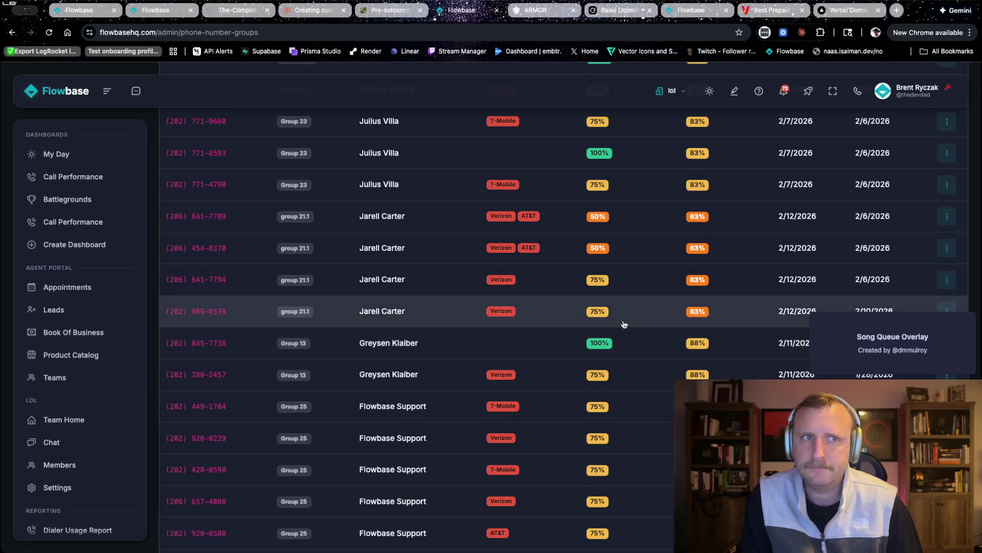
pyautogui.scroll(-8, 622, 322)
pyautogui.scroll(-2, 620, 318)
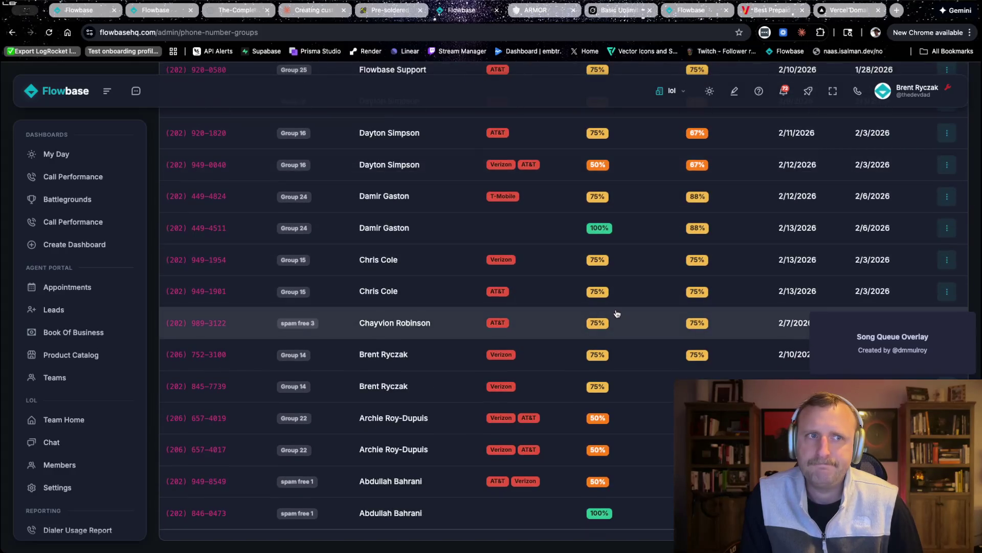
pyautogui.scroll(20, 617, 328)
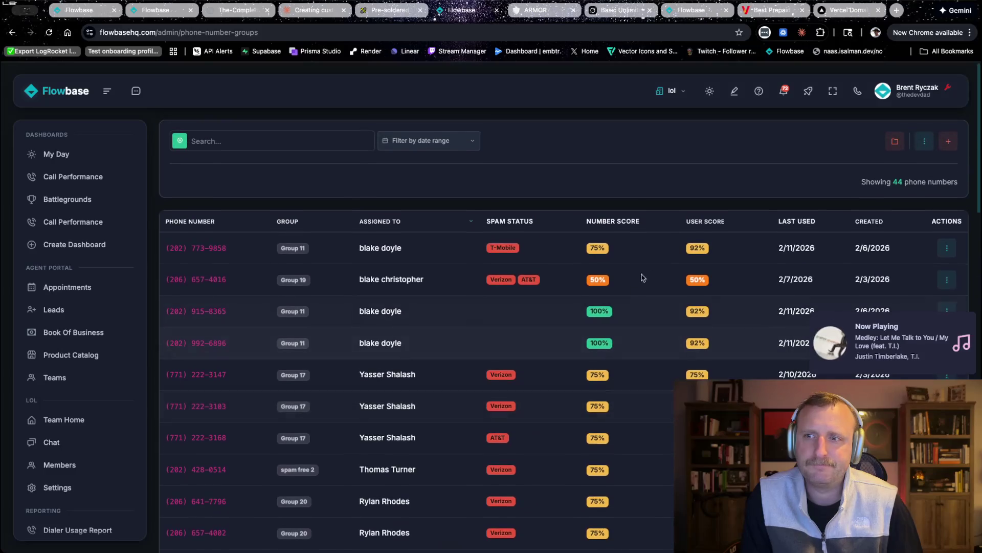
# Step: Review the numbers grouped into 19 phone number groups, then open the Dialer Usage Report
pyautogui.click(895, 141)
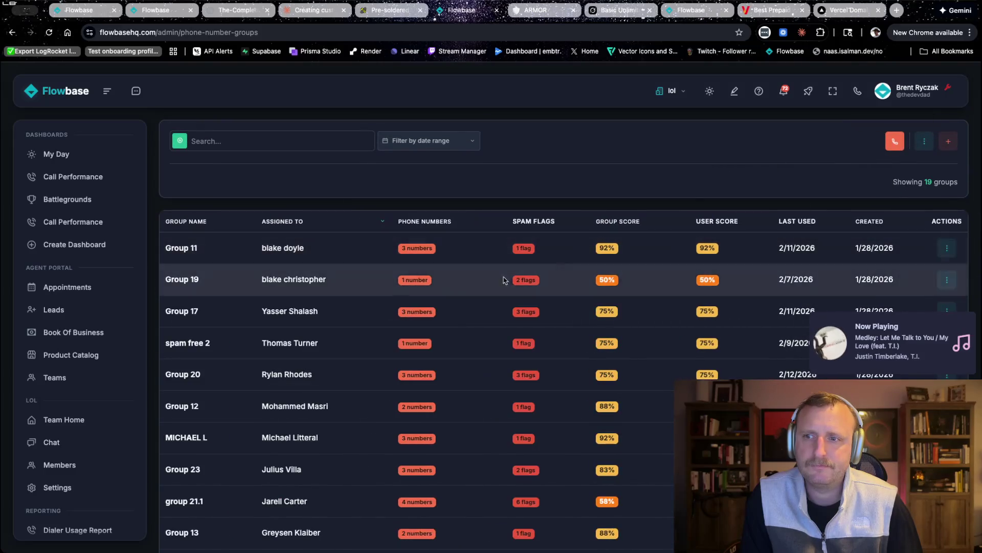
pyautogui.scroll(-8, 227, 344)
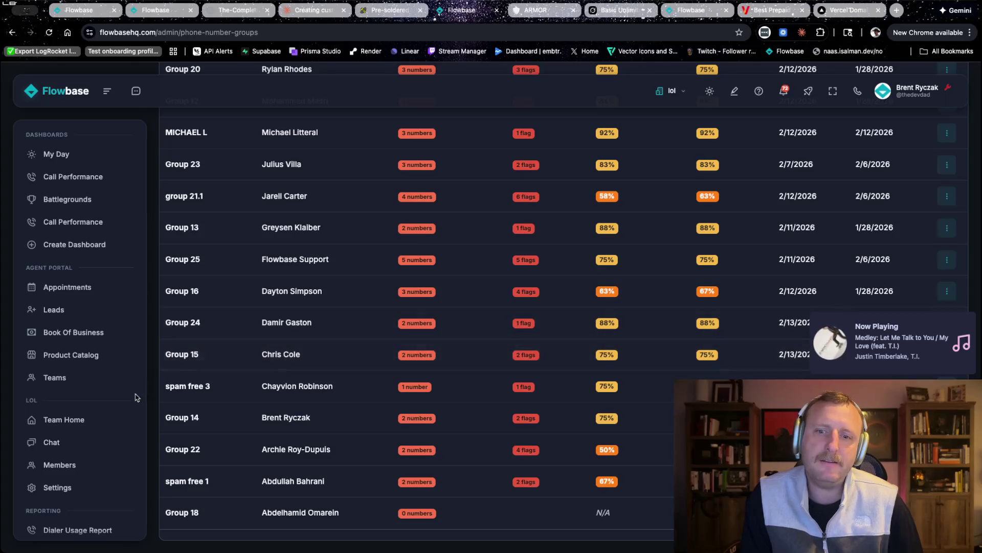
pyautogui.scroll(-2, 86, 445)
pyautogui.scroll(-7, 86, 445)
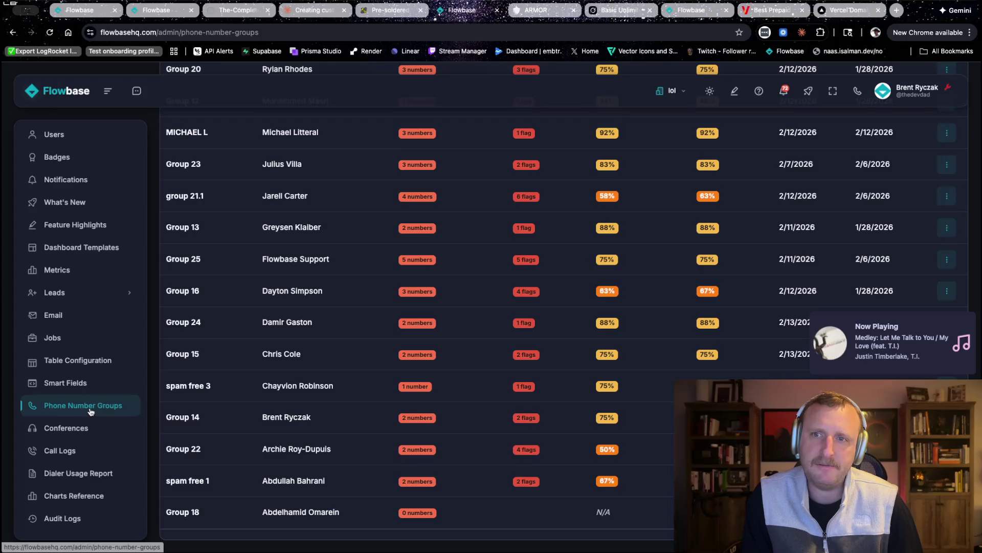
pyautogui.scroll(1, 333, 390)
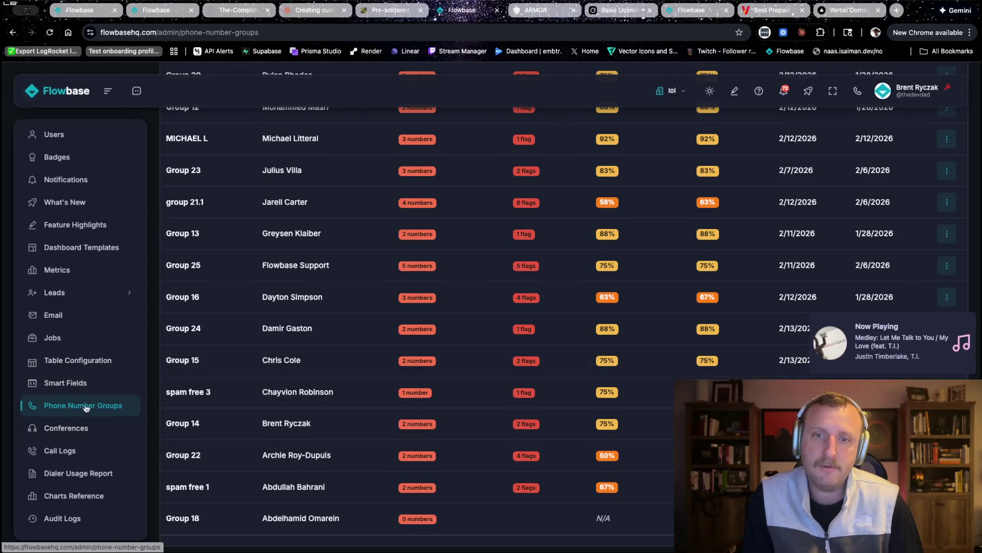
pyautogui.click(86, 474)
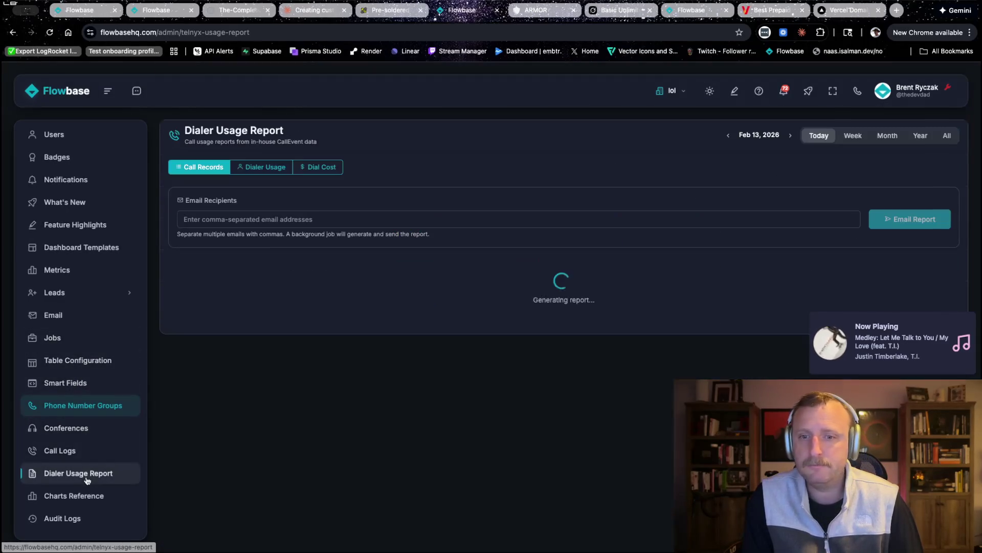
# Step: Show the per-agent dialer usage breakdown for Feb 12 and review it
pyautogui.click(264, 169)
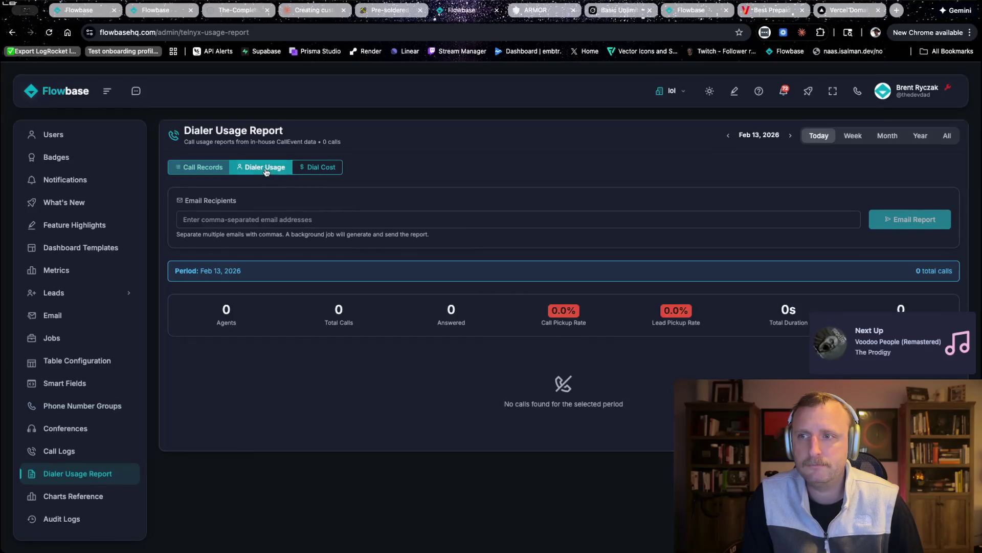
pyautogui.click(727, 136)
pyautogui.scroll(-5, 635, 383)
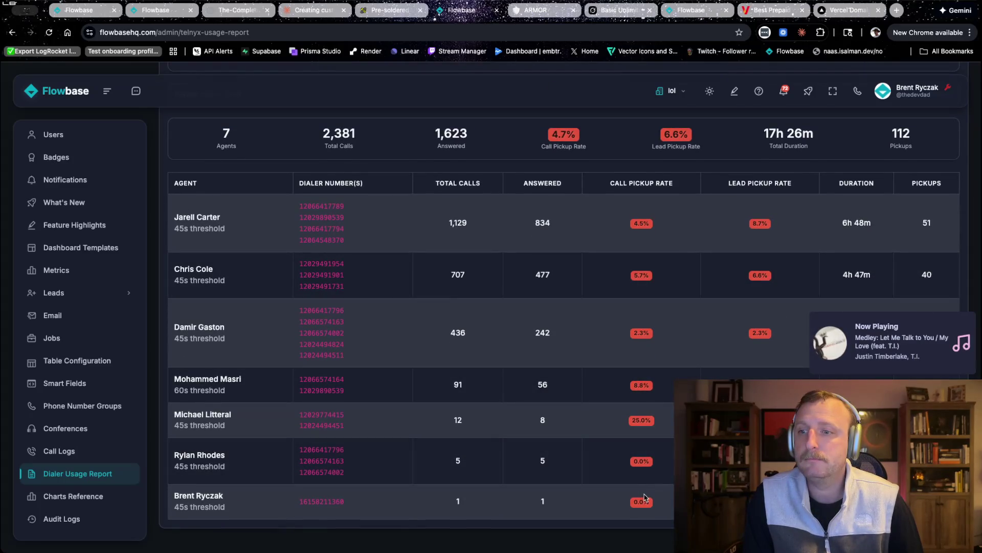
pyautogui.scroll(5, 640, 495)
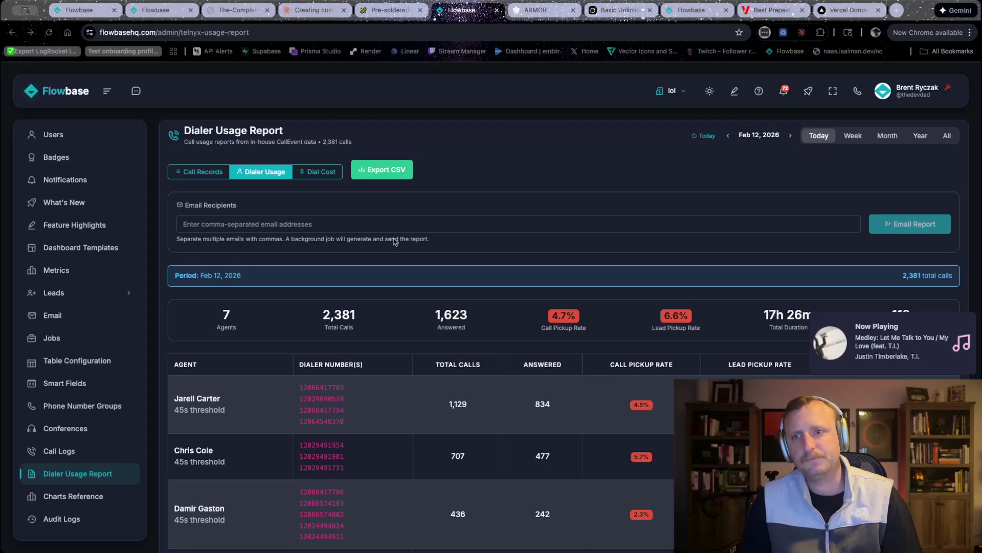
pyautogui.scroll(-3, 395, 239)
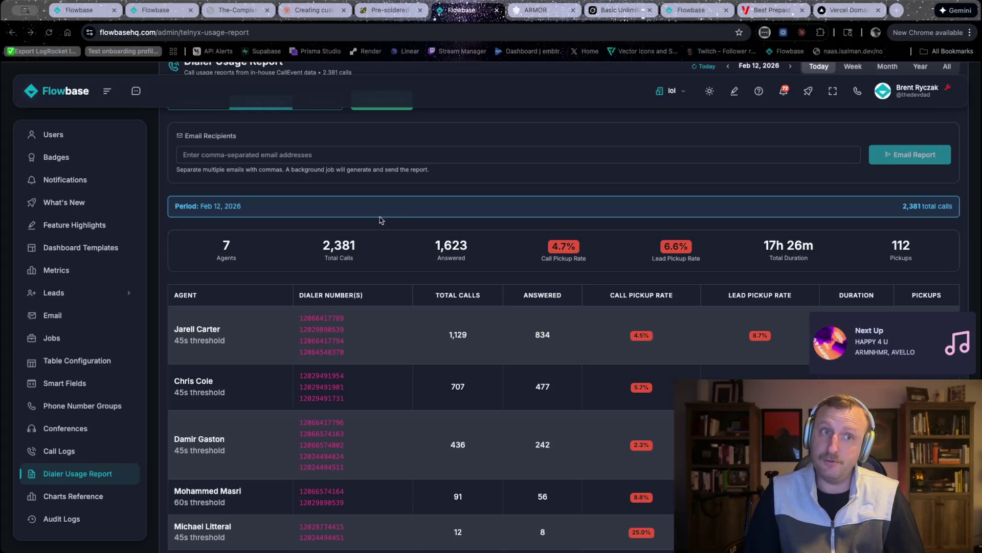
# Step: Review ArmorDial's Flag Status list of AT&T, T-Mobile and Verizon flags per number
pyautogui.click(534, 12)
pyautogui.scroll(15, 588, 319)
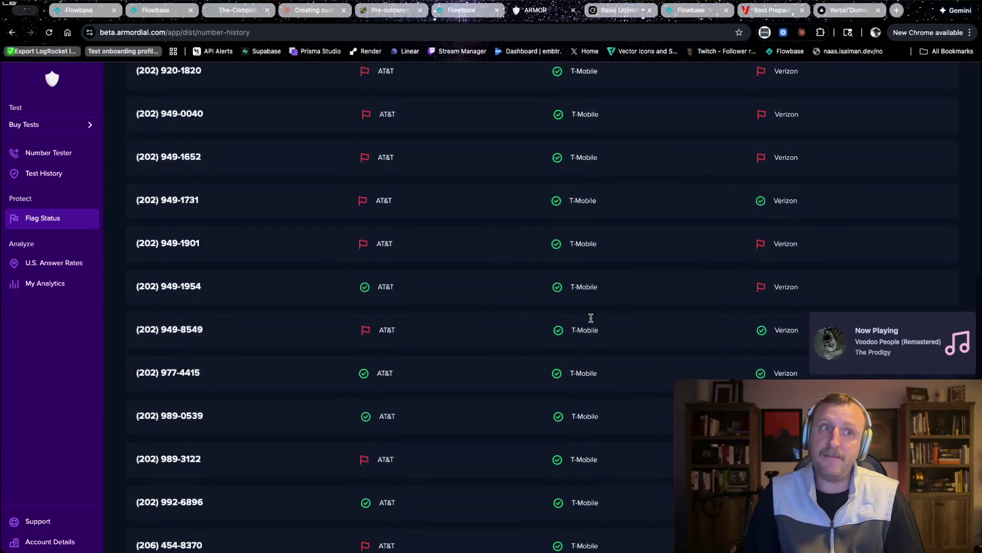
pyautogui.scroll(-15, 588, 321)
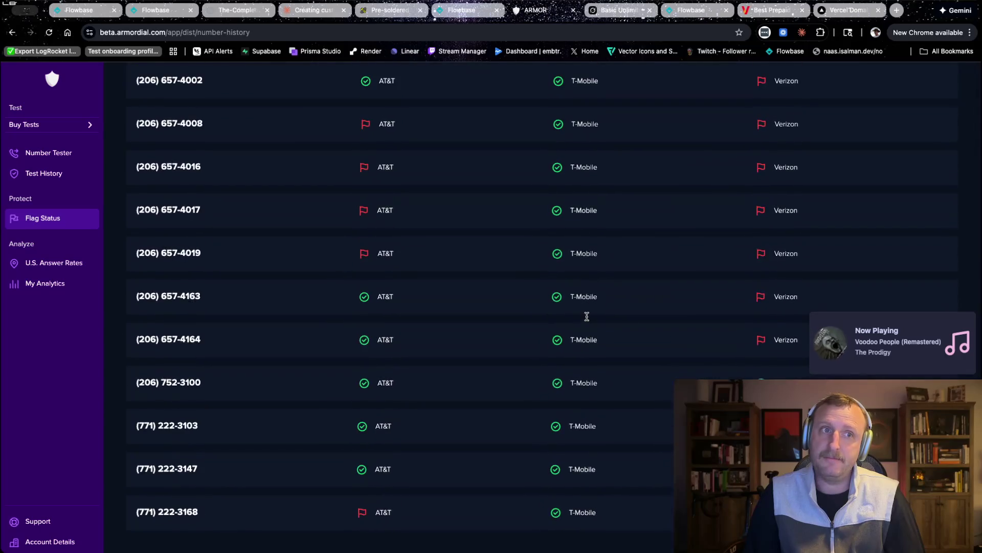
pyautogui.scroll(5, 588, 319)
pyautogui.scroll(5, 597, 325)
pyautogui.scroll(-12, 597, 328)
pyautogui.scroll(10, 600, 331)
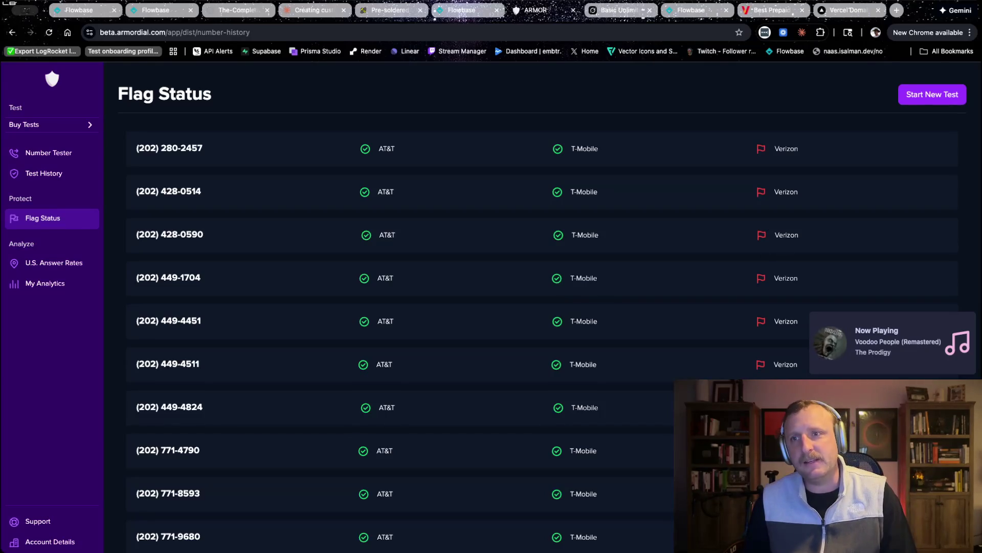
# Step: Return to Flowbase's Dialer Usage Report and select the seven agents' pickup-rate figures
pyautogui.hotkey('ctrl', 'shift', 'Tab')
pyautogui.scroll(-3, 305, 338)
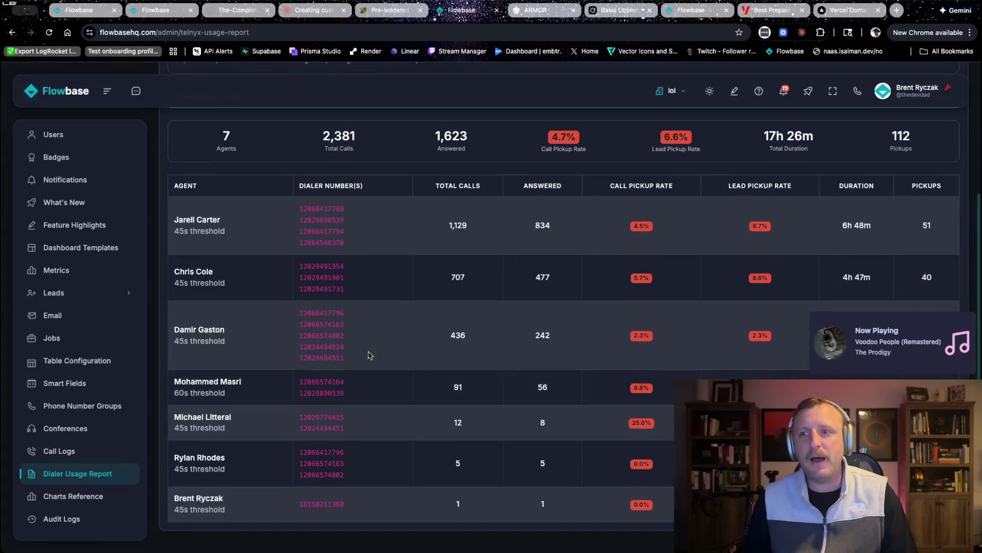
pyautogui.moveTo(547, 132)
pyautogui.mouseDown()
pyautogui.moveTo(557, 146)
pyautogui.moveTo(708, 149)
pyautogui.moveTo(717, 159)
pyautogui.mouseUp()
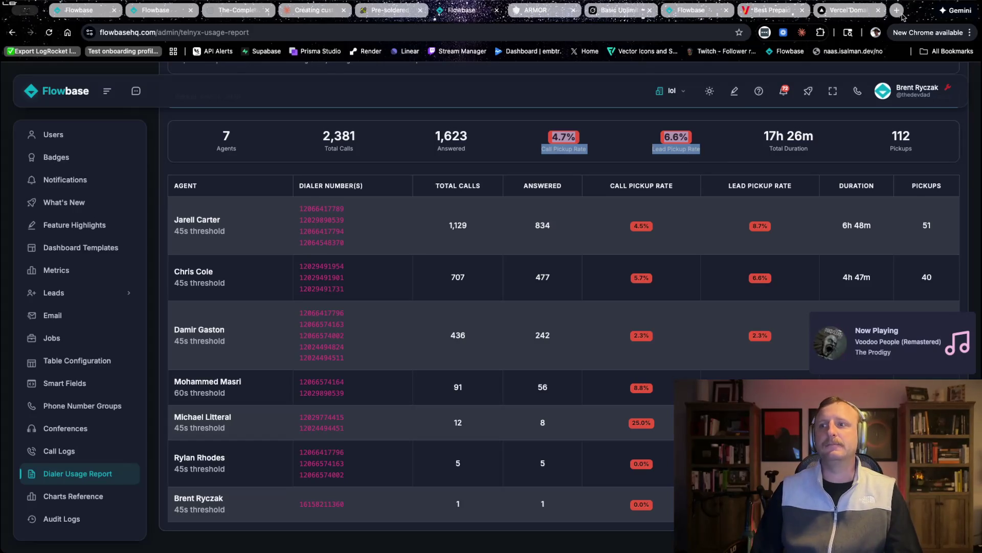
pyautogui.click(899, 11)
# Step: Go to wavv.com and open its pricing plans page
pyautogui.write('wavv')
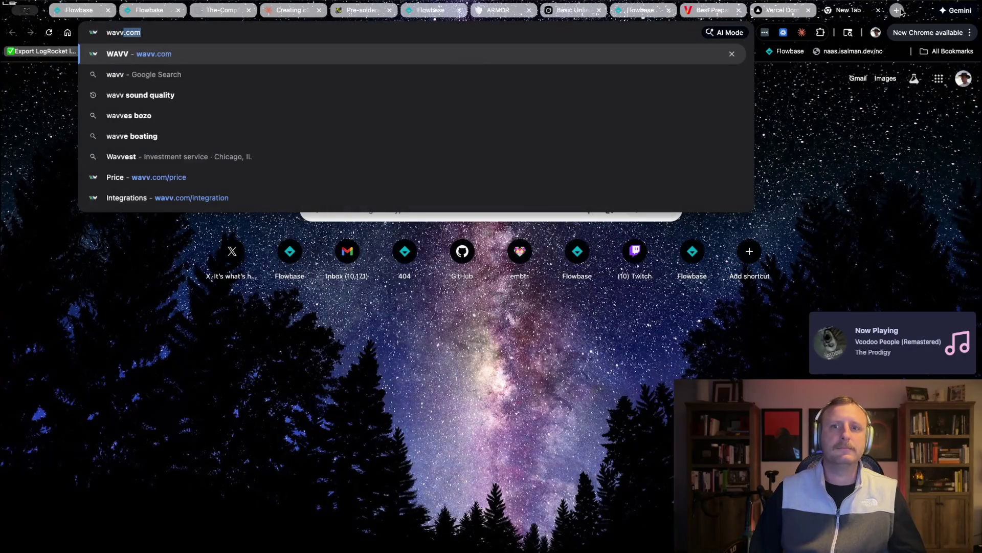
pyautogui.press('Return')
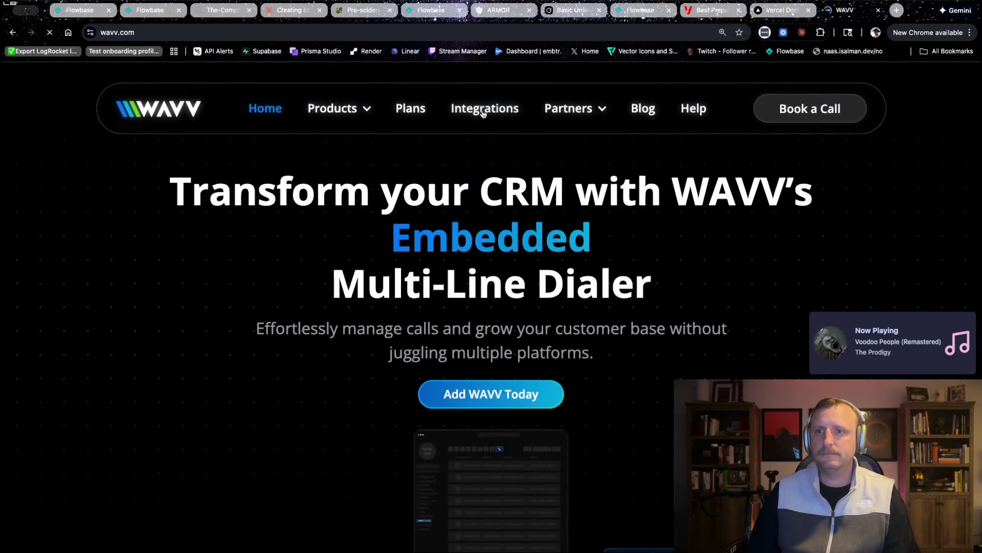
pyautogui.click(495, 115)
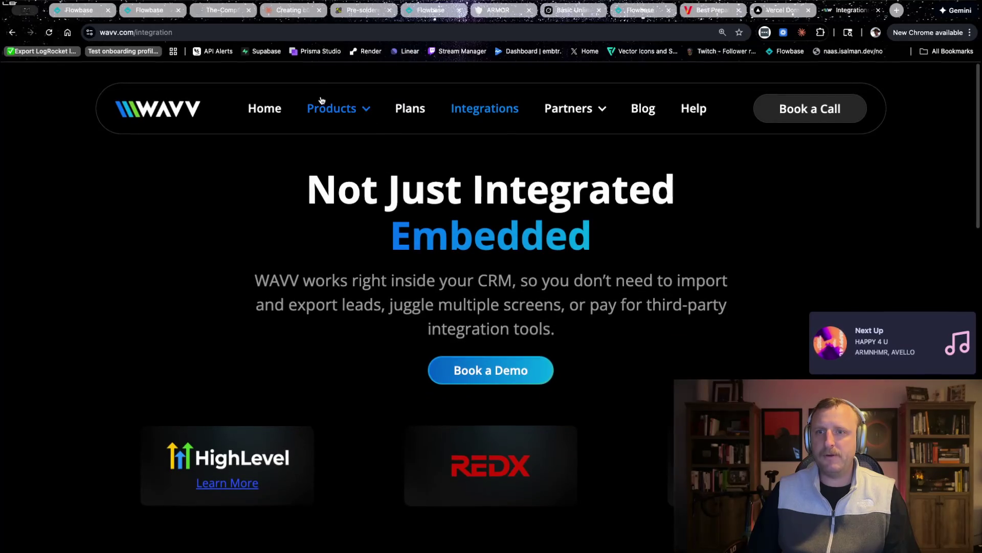
pyautogui.click(404, 108)
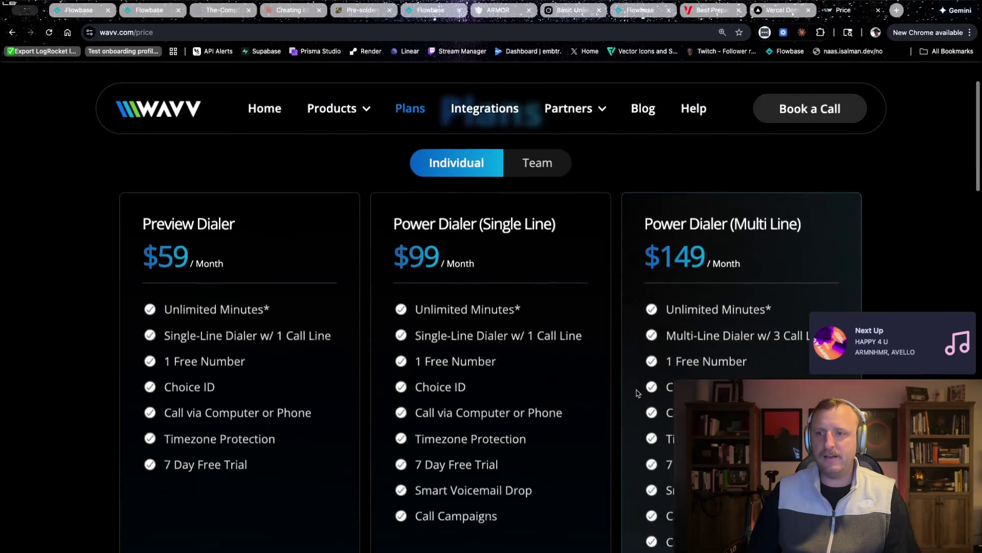
# Step: Compare the dialer plans and highlight the Multi Line plan's 1 Free Number perk
pyautogui.scroll(-10, 637, 392)
pyautogui.scroll(10, 670, 378)
pyautogui.scroll(-1, 672, 329)
pyautogui.moveTo(672, 329); pyautogui.dragTo(747, 330)
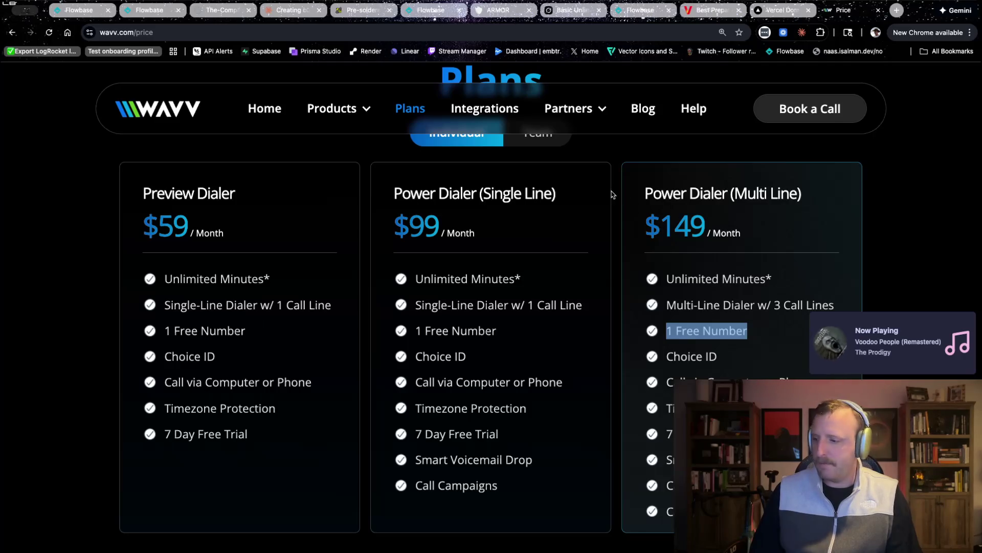
pyautogui.scroll(-1, 638, 276)
pyautogui.scroll(3, 638, 276)
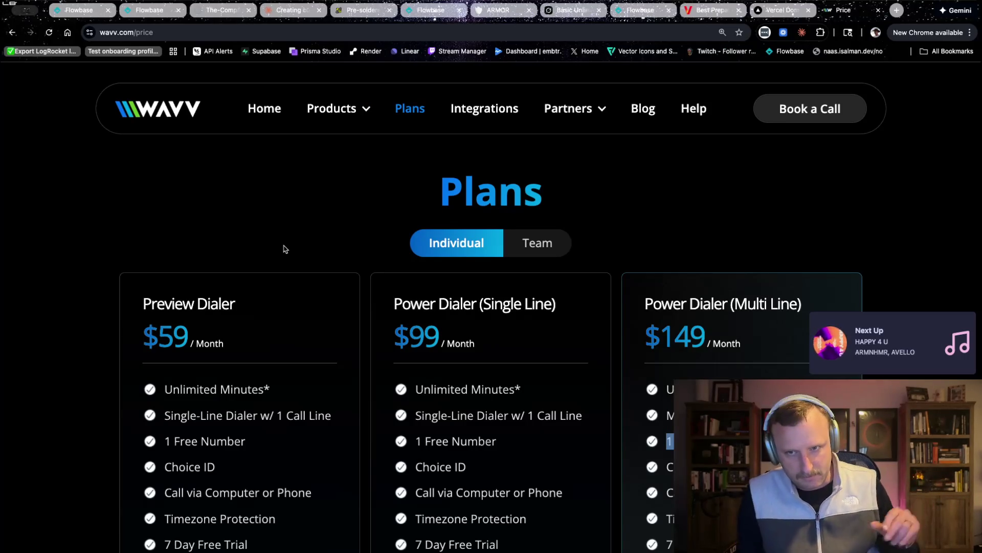
# Step: Scroll down the feature comparison and highlight the Spam Protection row across all plans
pyautogui.scroll(-5, 658, 238)
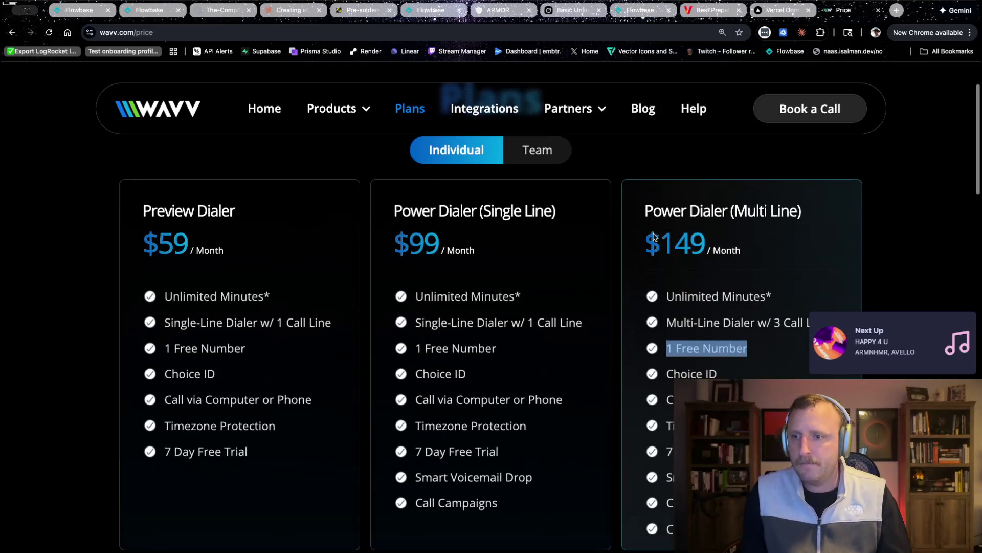
pyautogui.scroll(-1, 666, 225)
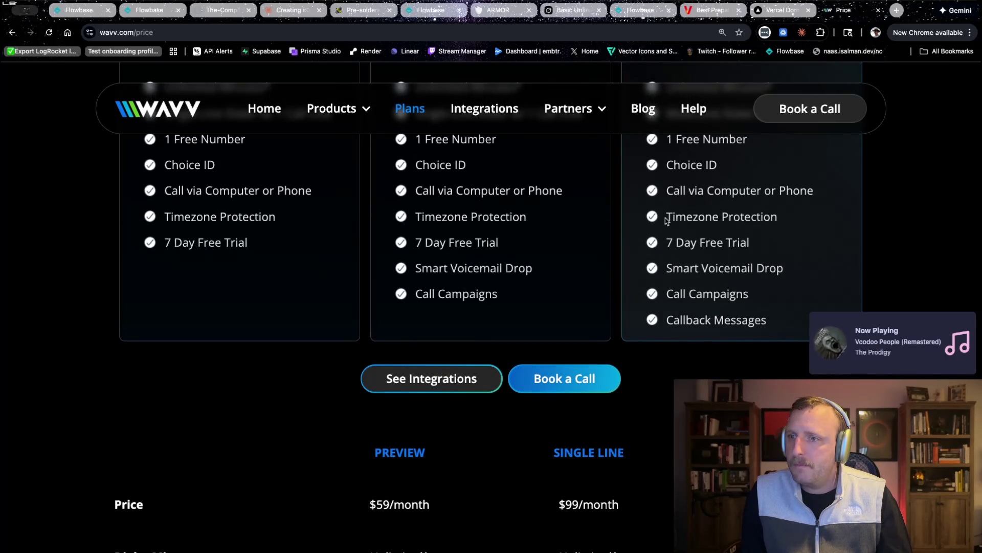
pyautogui.scroll(-1, 664, 225)
pyautogui.scroll(-8, 665, 275)
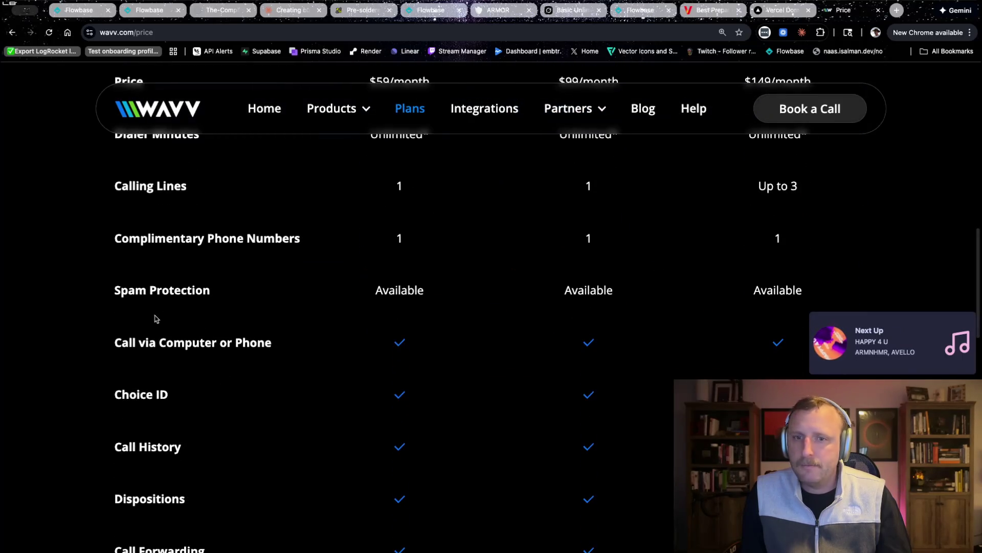
pyautogui.moveTo(114, 289); pyautogui.dragTo(814, 292)
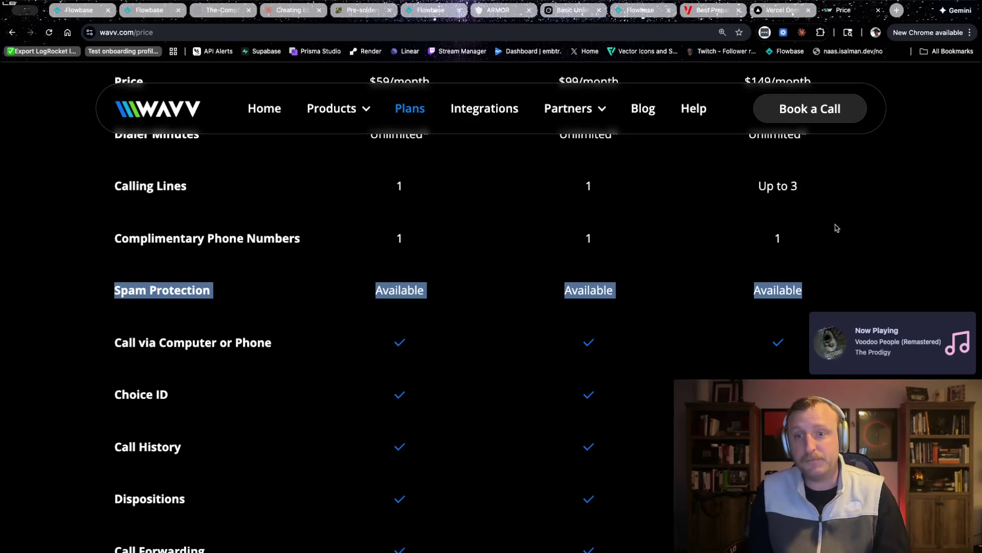
# Step: Highlight the word Protection, then re-highlight the Multi-Line plan's 1 Free Number perk
pyautogui.scroll(8, 638, 324)
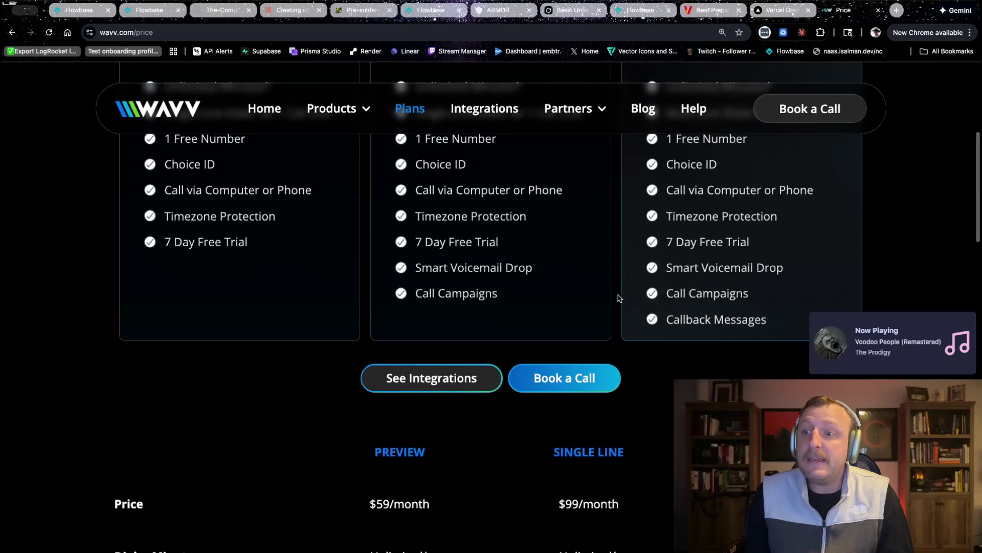
pyautogui.scroll(-7, 622, 297)
pyautogui.doubleClick(159, 372)
pyautogui.click(159, 372)
pyautogui.scroll(8, 434, 357)
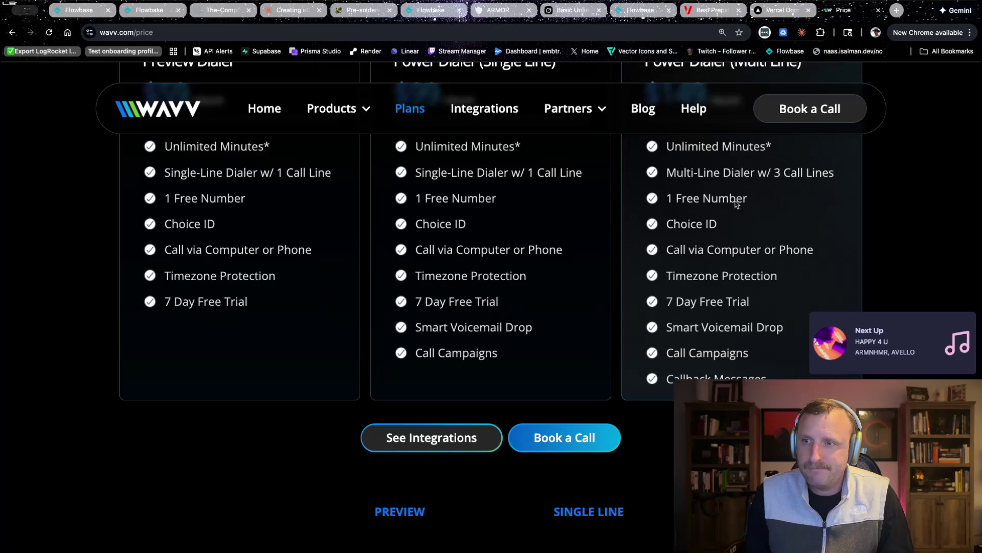
pyautogui.moveTo(664, 199); pyautogui.dragTo(746, 203)
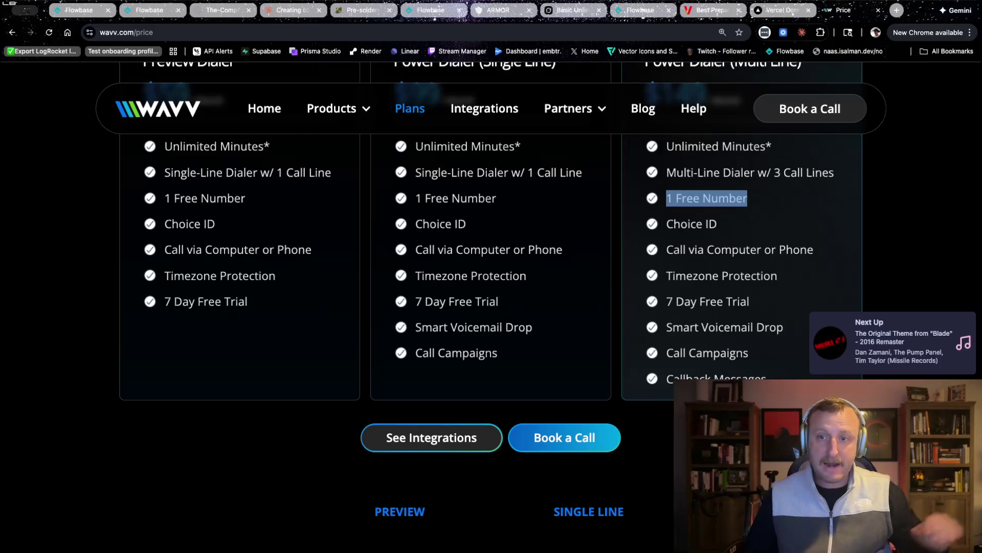
# Step: Search Google for 'a m i going to spam'
pyautogui.click(339, 30)
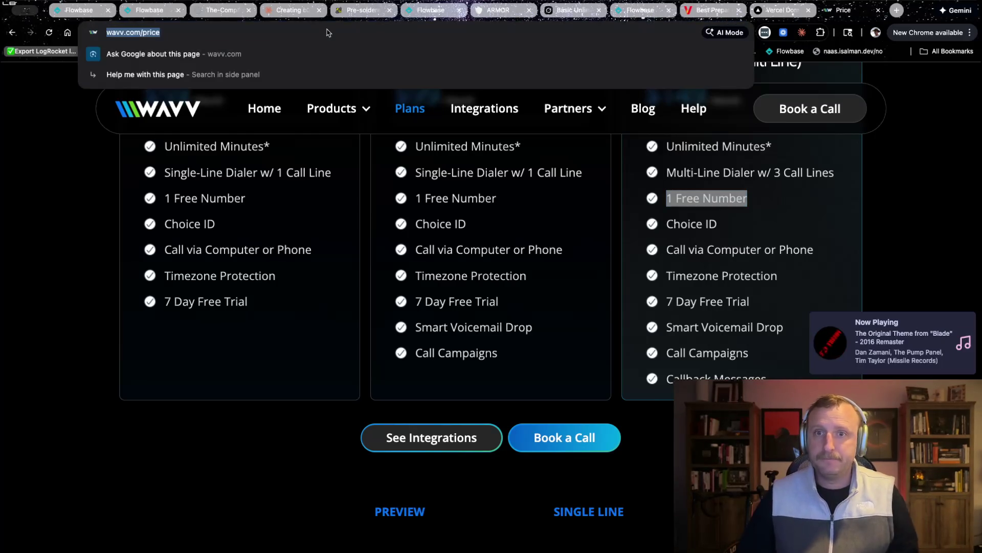
pyautogui.write('a m i going to spam')
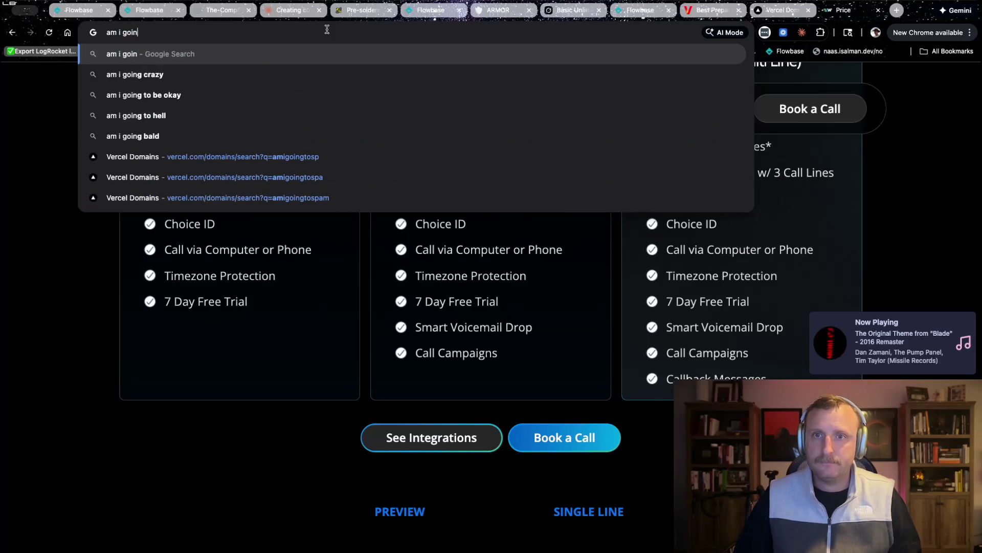
pyautogui.press('Return')
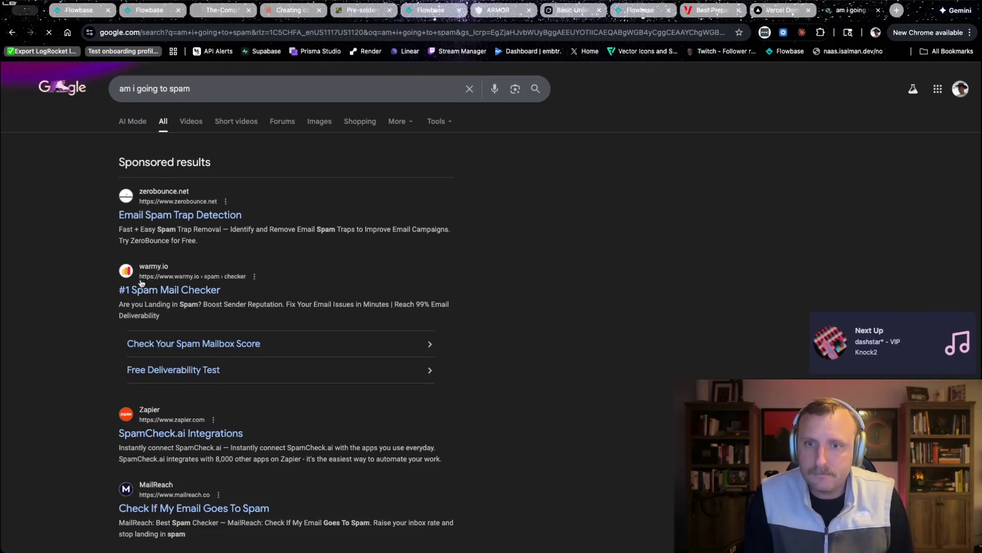
# Step: Replace the query with 'phone spam detector' and browse the results
pyautogui.click(242, 77)
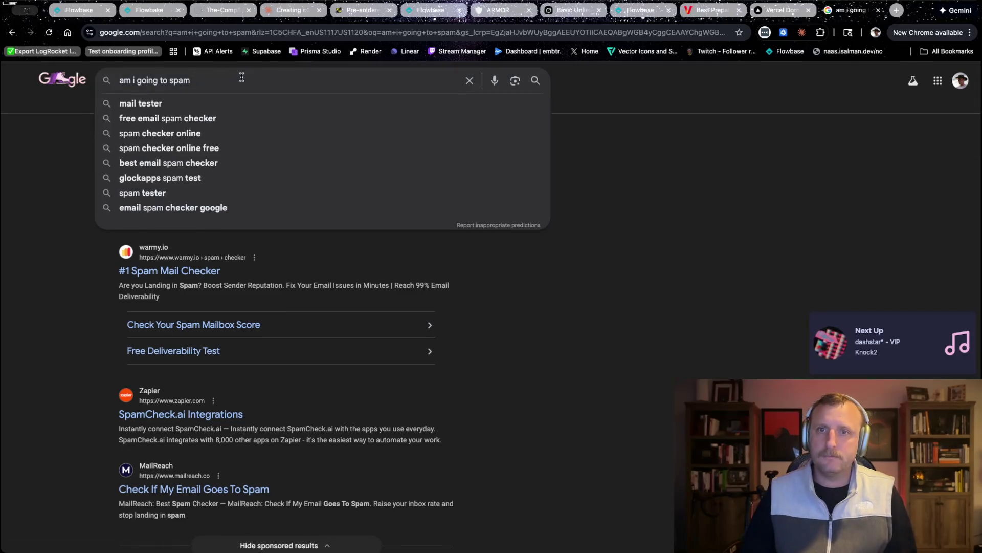
pyautogui.press('super+a')
pyautogui.write('phone ')
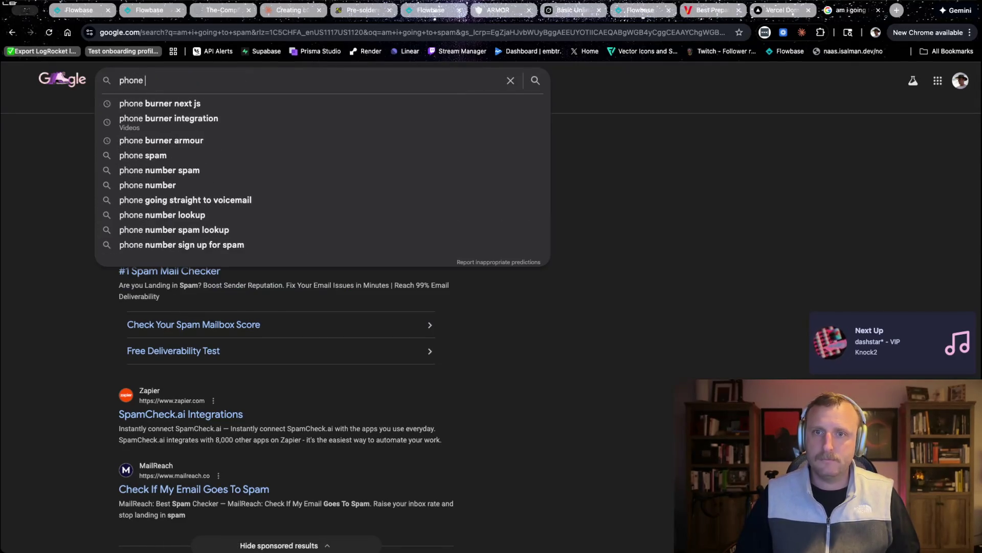
pyautogui.write('spam detector')
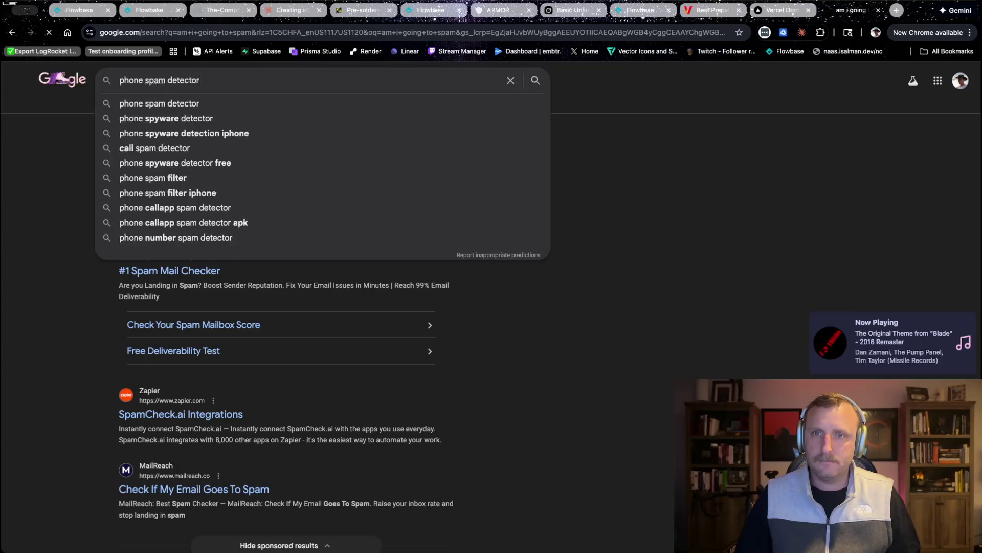
pyautogui.press('Return')
pyautogui.scroll(-2, 154, 199)
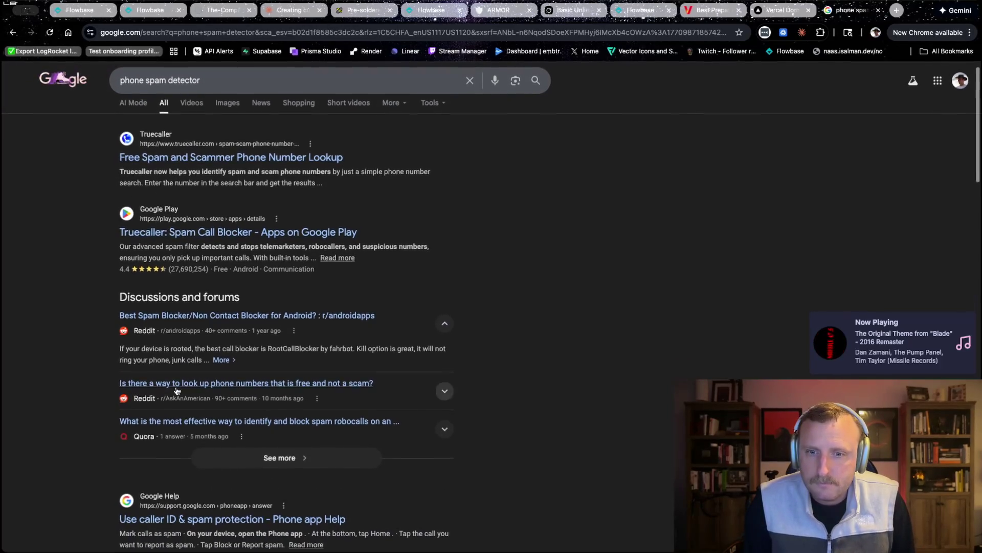
pyautogui.scroll(-2, 186, 435)
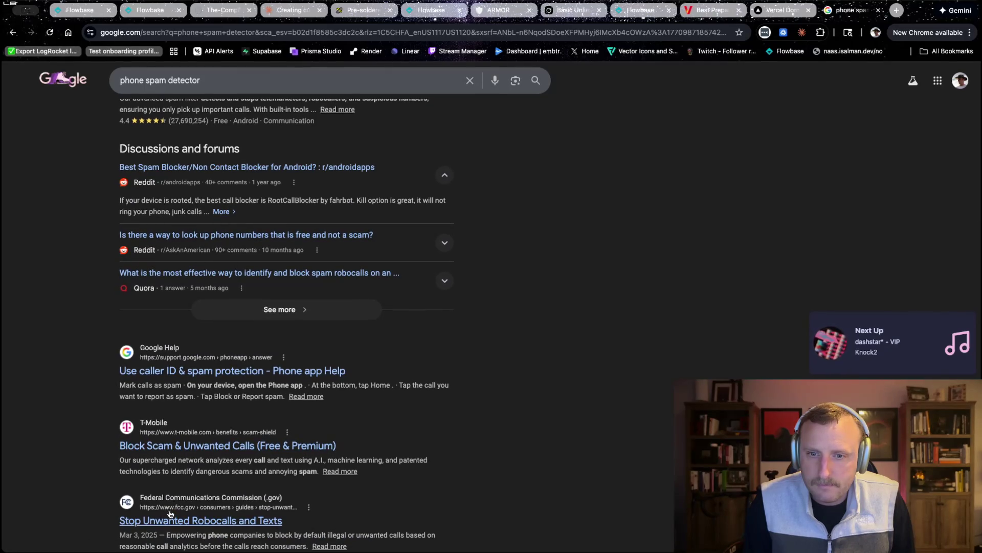
pyautogui.scroll(4, 196, 511)
# Step: Search for 'check if i am going to spam'
pyautogui.click(169, 91)
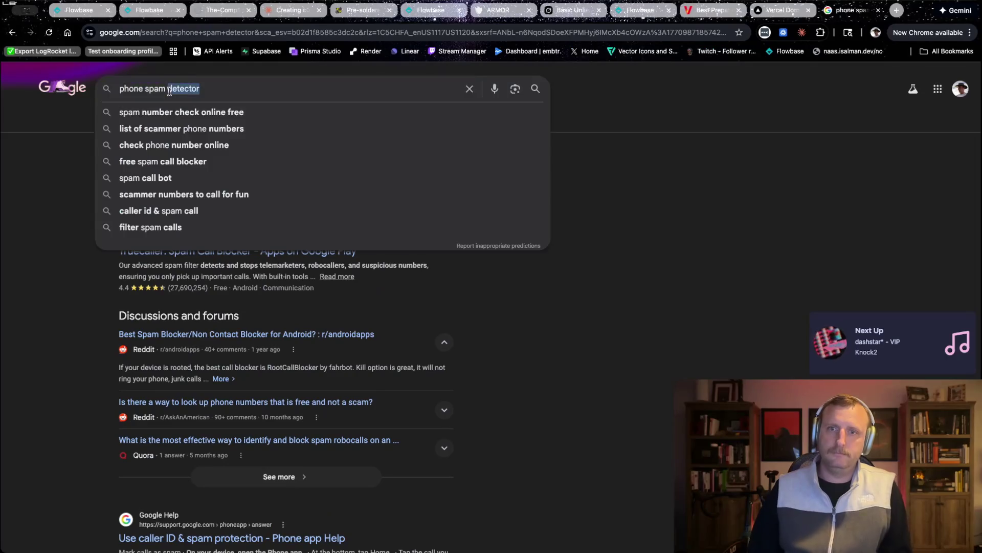
pyautogui.write('check')
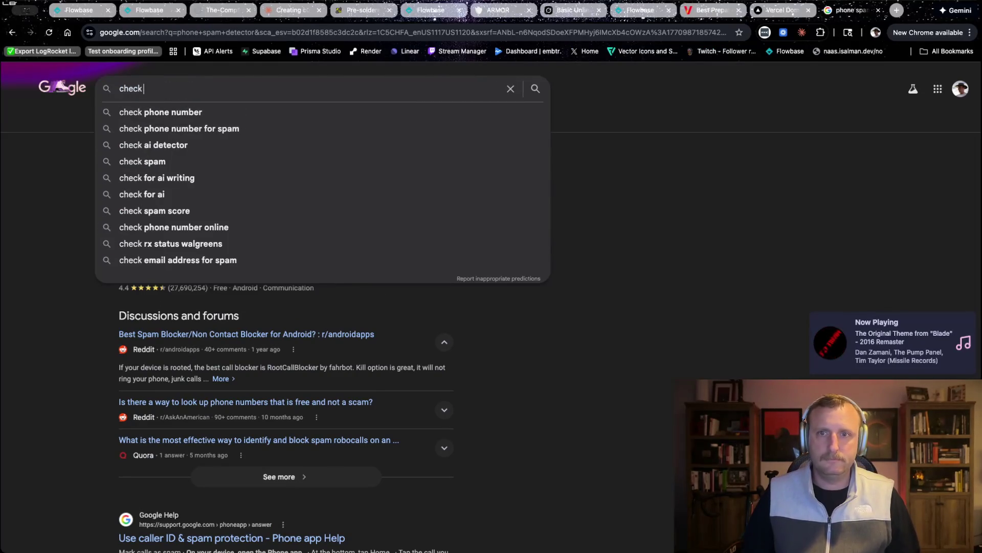
pyautogui.write(' if i am going to spam')
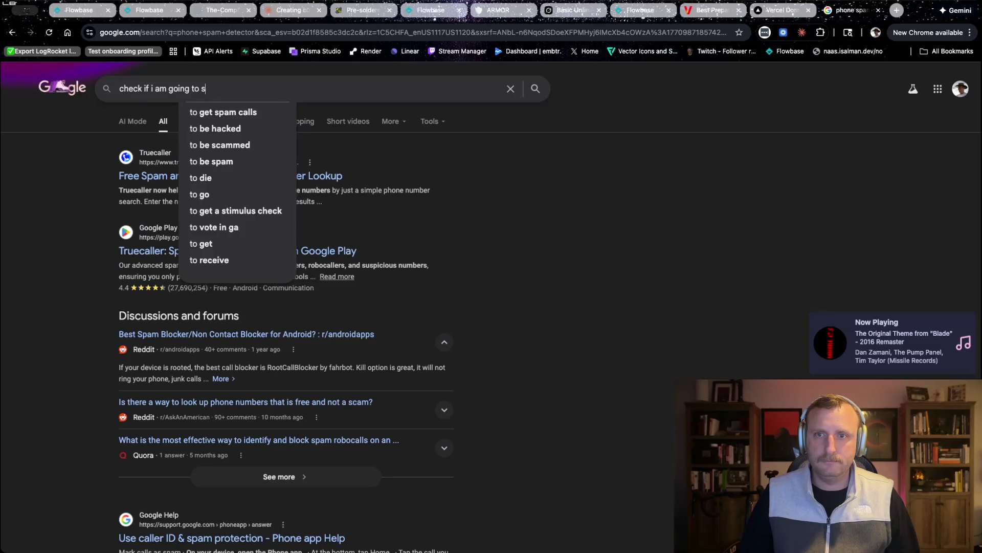
pyautogui.press('Return')
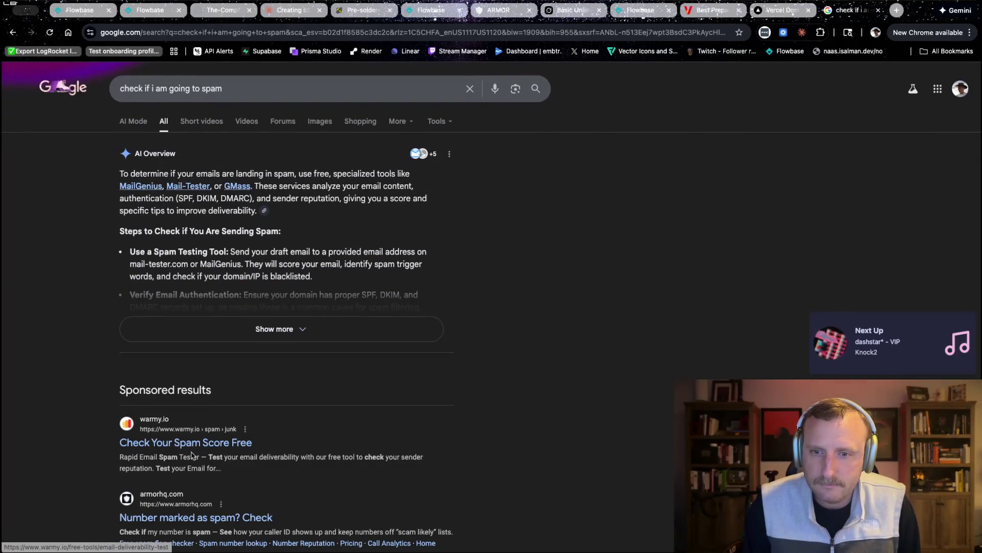
pyautogui.scroll(-2, 194, 447)
pyautogui.tripleClick(113, 443)
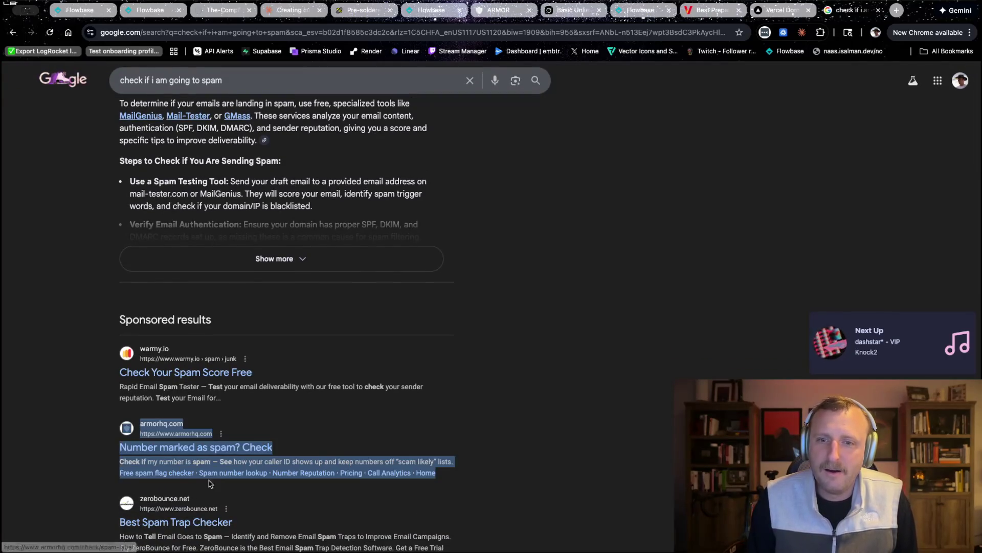
pyautogui.scroll(-2, 411, 457)
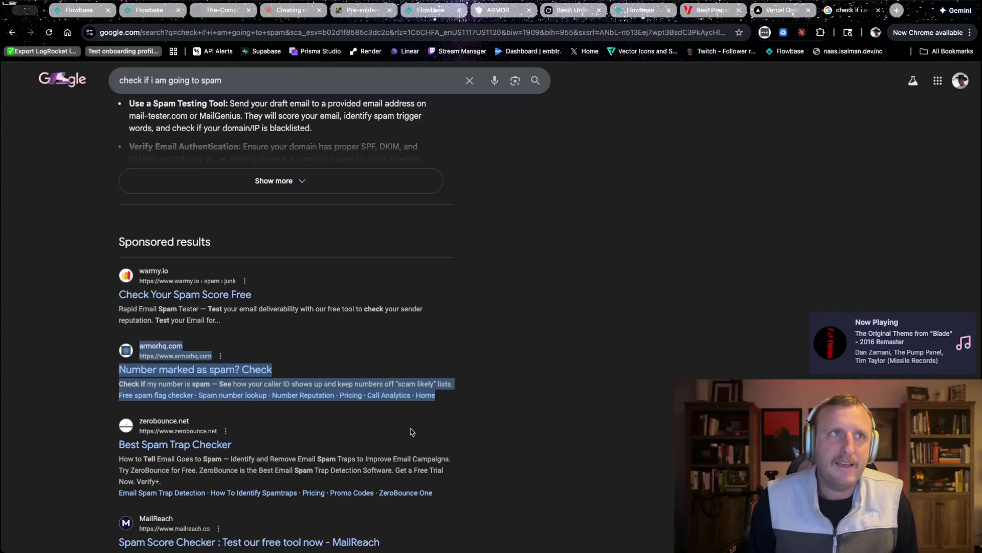
pyautogui.scroll(-1, 412, 432)
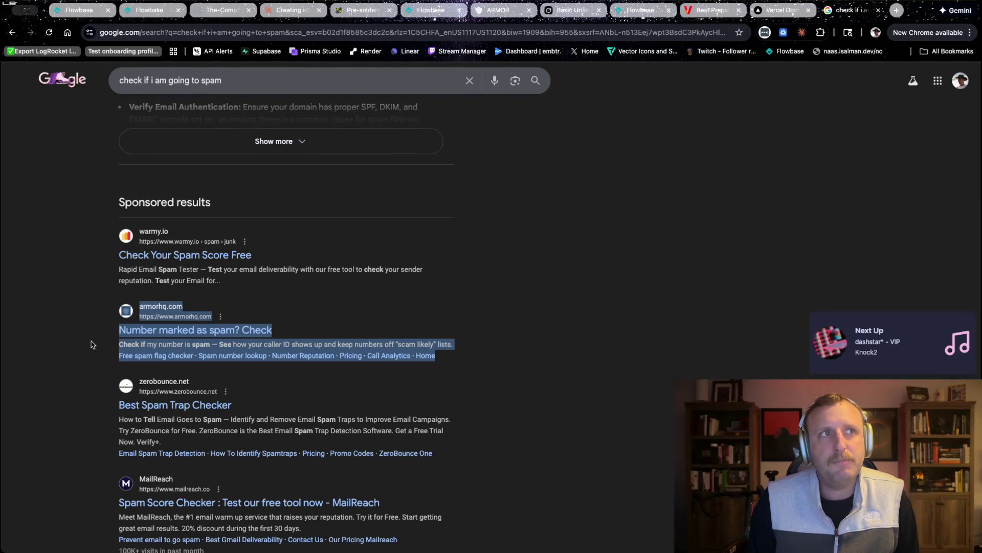
pyautogui.moveTo(103, 308); pyautogui.dragTo(464, 359)
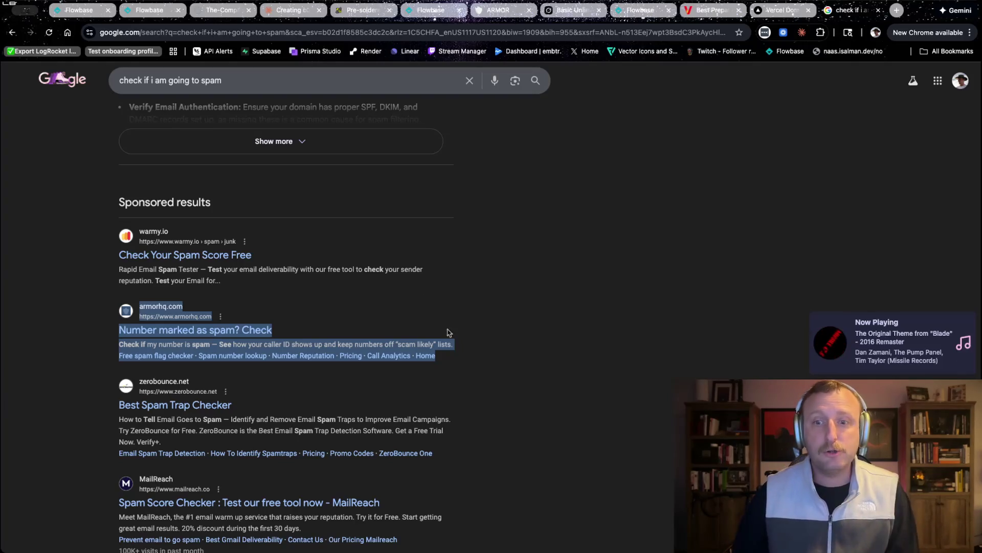
pyautogui.click(400, 338)
pyautogui.click(156, 322)
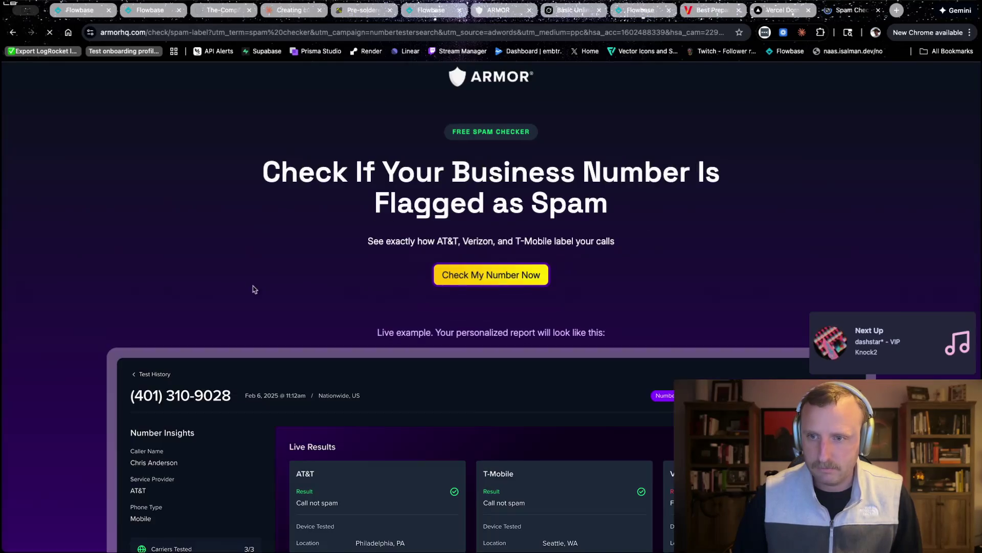
pyautogui.scroll(-2, 376, 258)
pyautogui.click(494, 198)
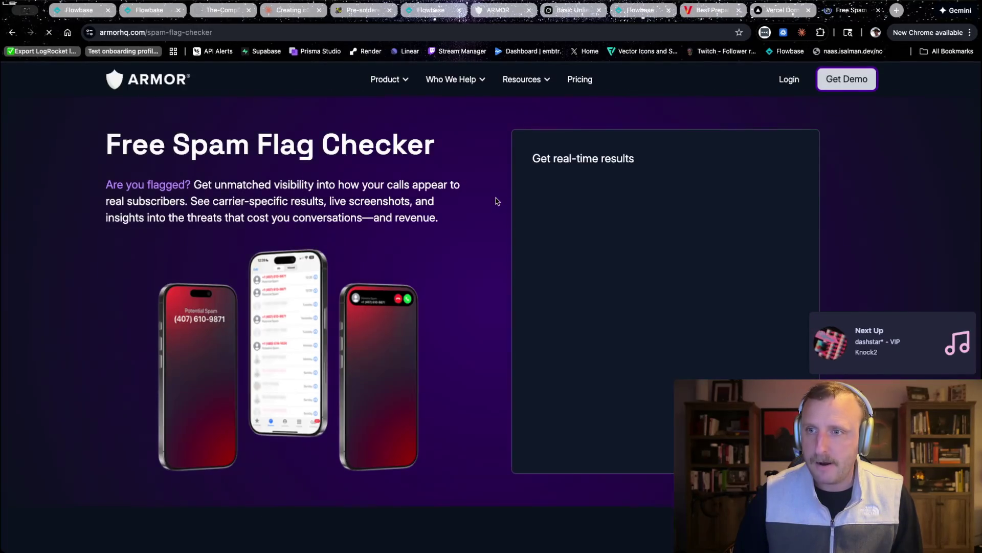
pyautogui.moveTo(527, 150)
pyautogui.mouseDown()
pyautogui.moveTo(635, 158)
pyautogui.moveTo(594, 219)
pyautogui.moveTo(639, 333)
pyautogui.mouseUp()
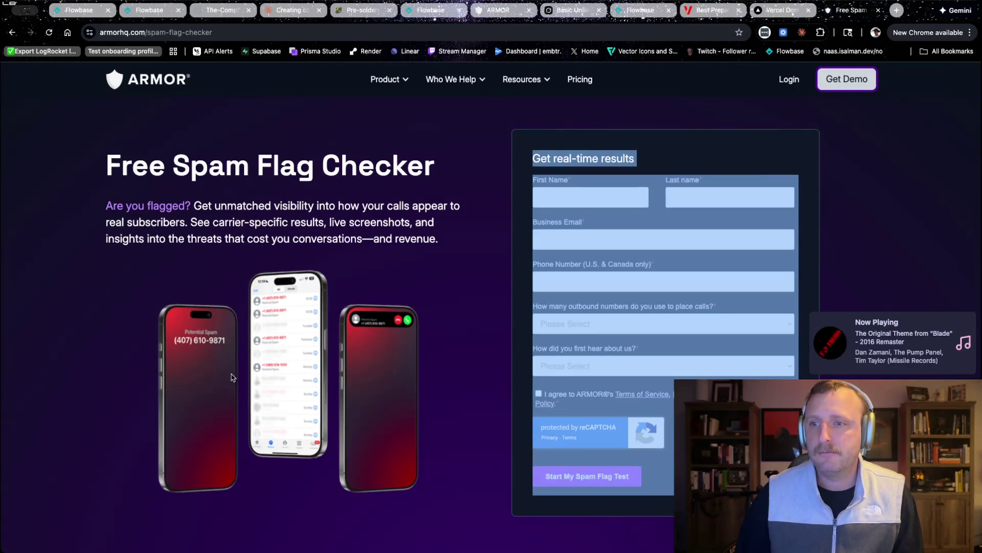
pyautogui.click(347, 307)
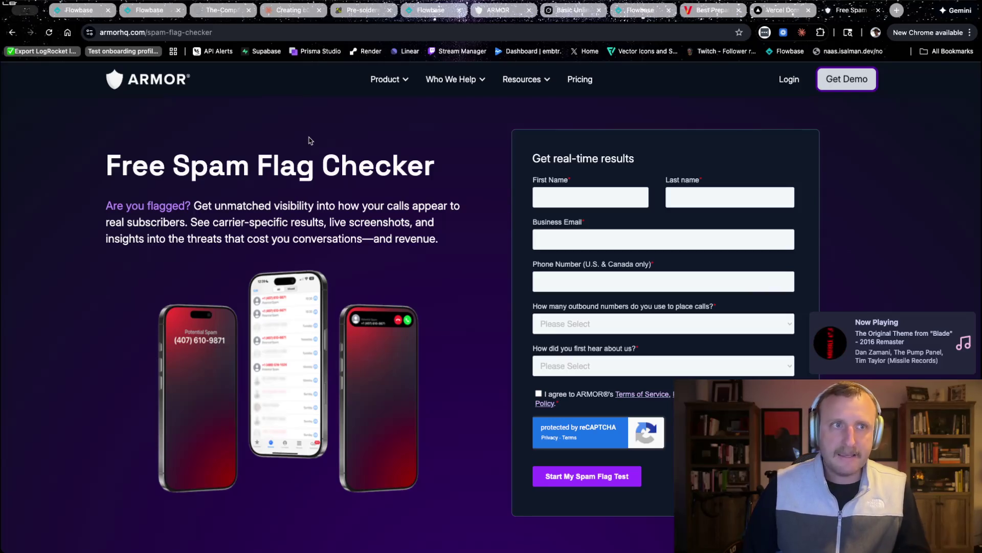
pyautogui.press('super+Left')
pyautogui.press('super+Left')
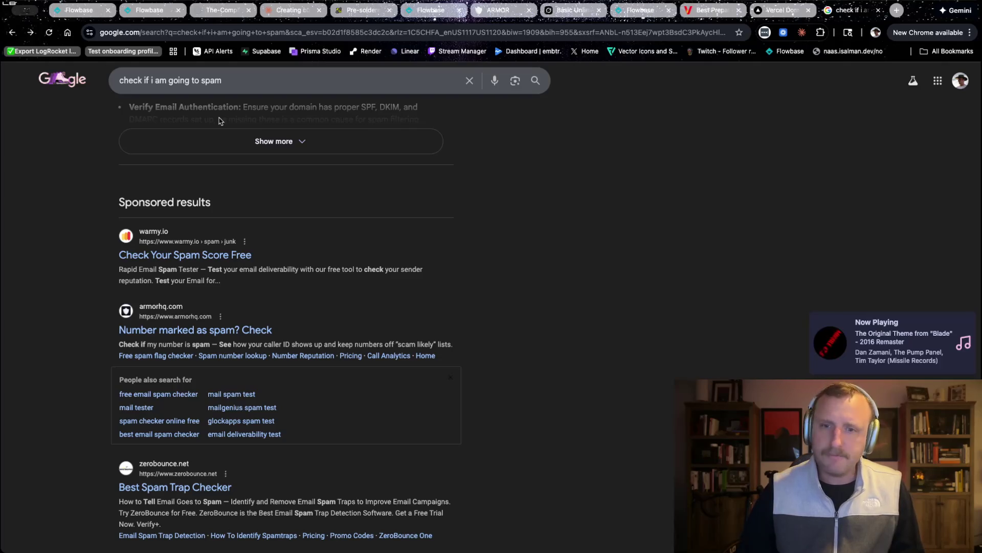
pyautogui.scroll(-3, 187, 307)
pyautogui.scroll(-12, 188, 321)
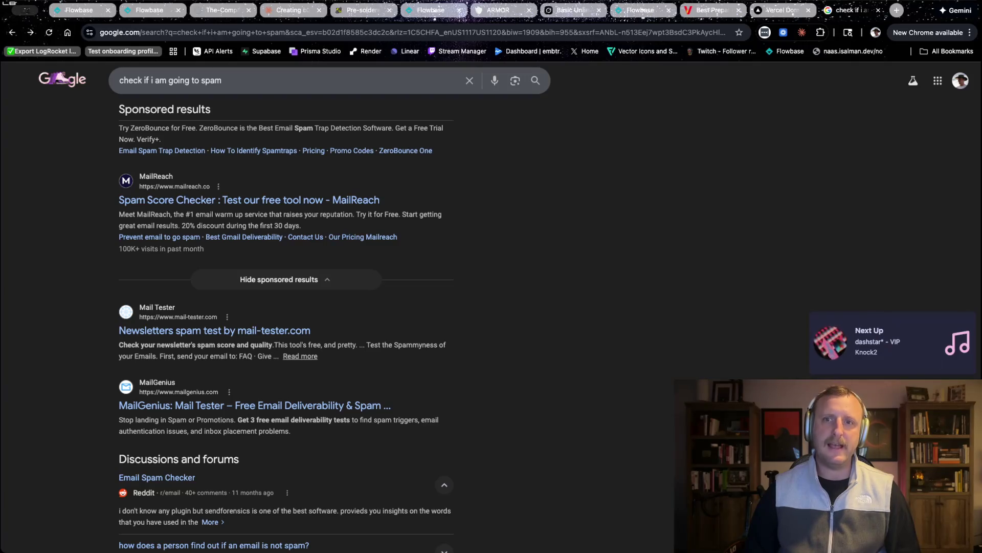
pyautogui.click(652, 16)
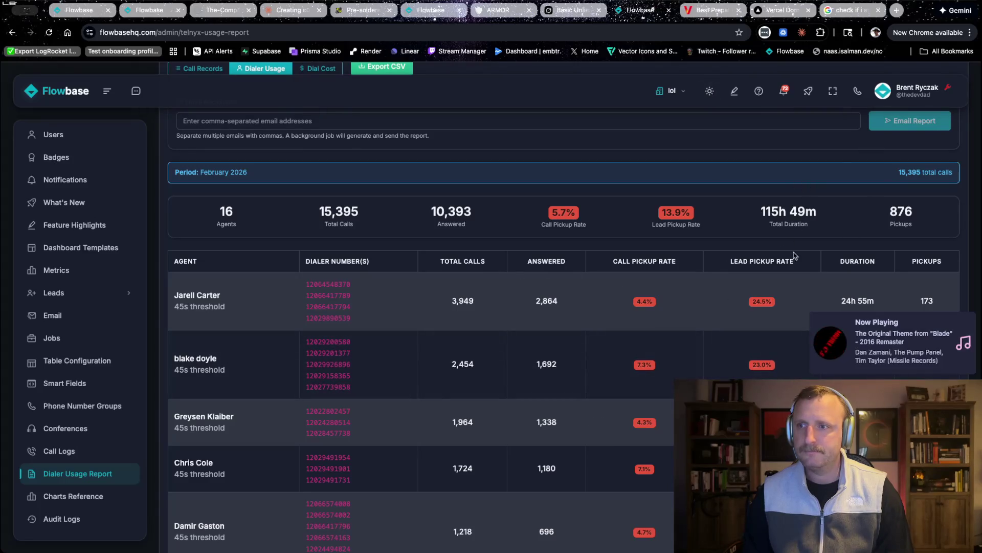
# Step: Scroll through the February 2026 agent table of call and lead pickup rates
pyautogui.scroll(-1, 660, 342)
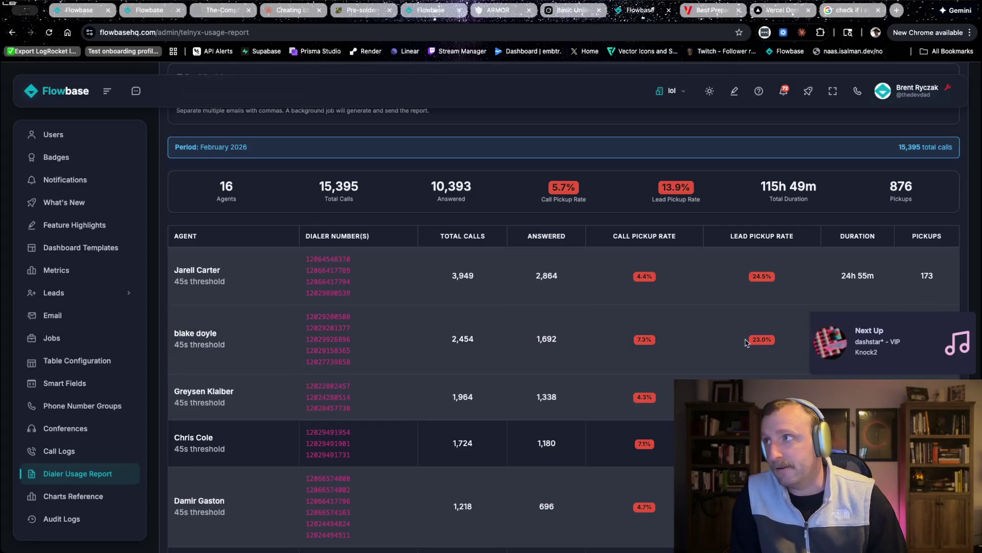
pyautogui.scroll(-7, 781, 358)
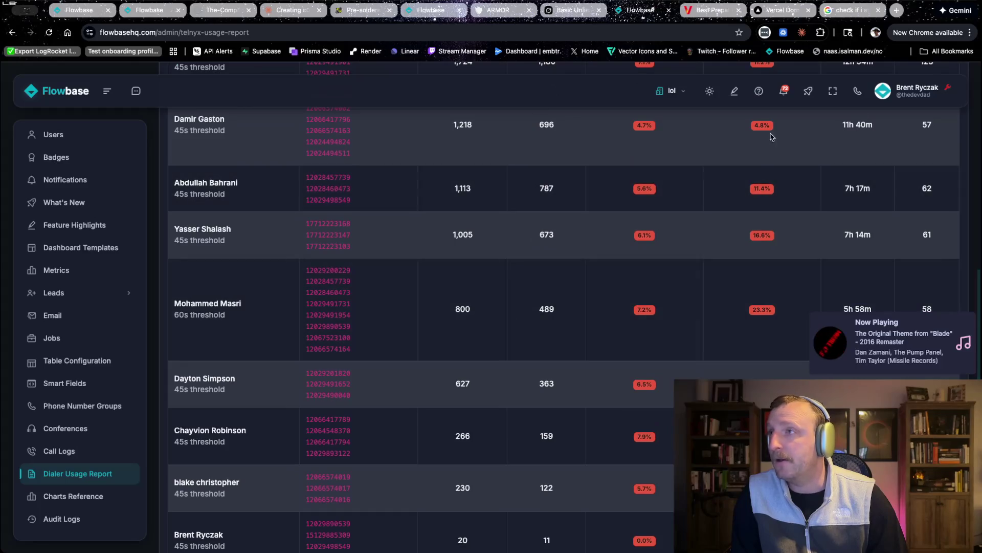
pyautogui.scroll(2, 760, 220)
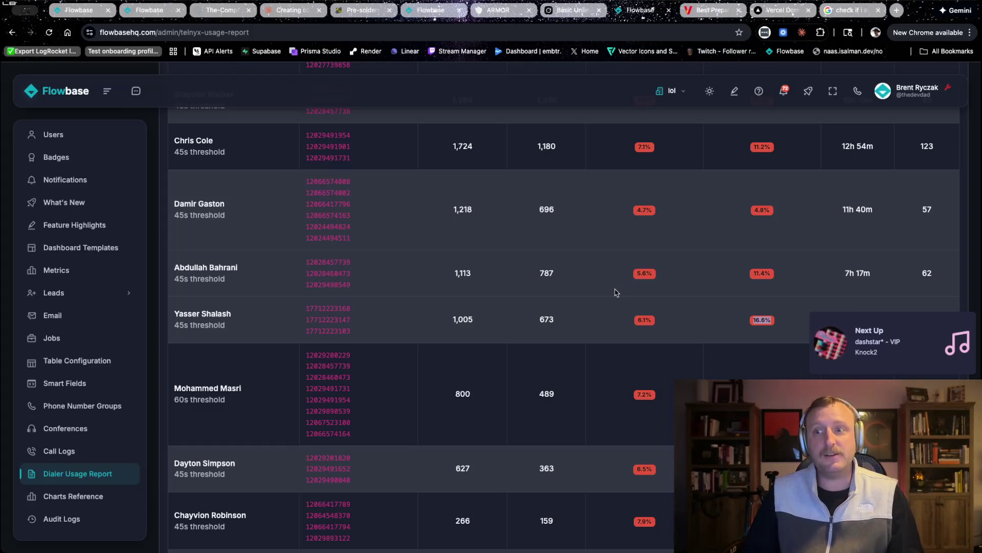
# Step: Return to the report's summary totals and select the second agent's full row
pyautogui.scroll(10, 617, 294)
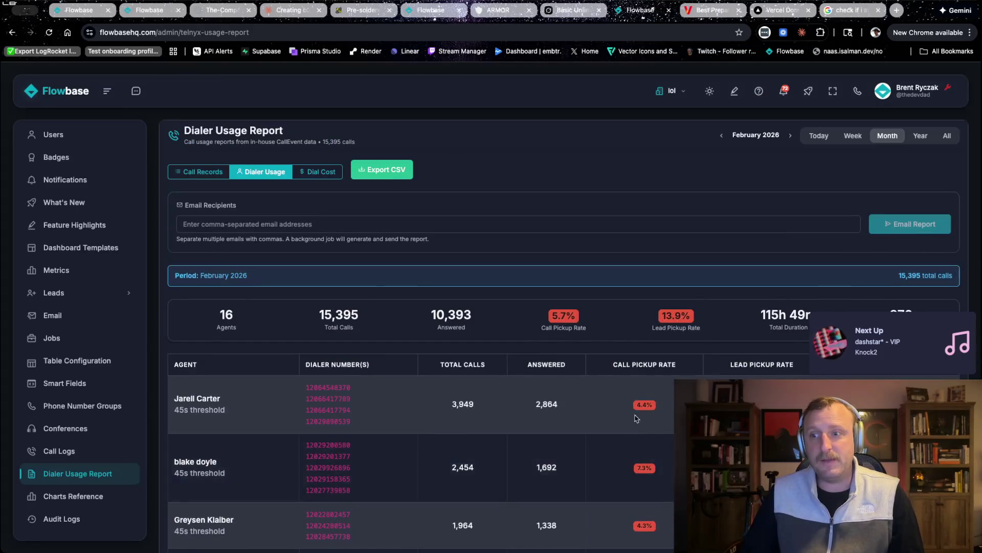
pyautogui.tripleClick(619, 461)
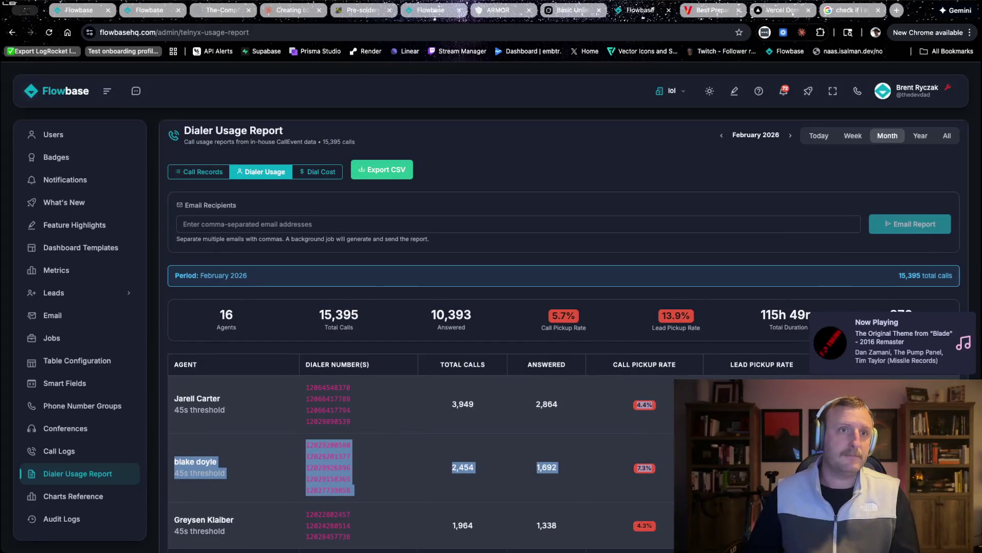